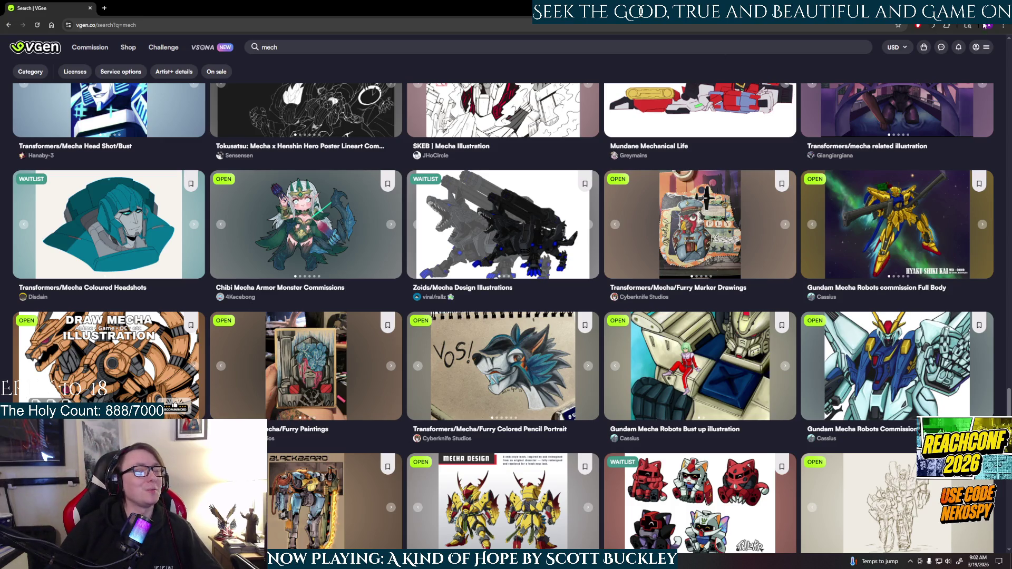
Switch from the VGen browser results back to the Maya mech scene
{"action": "key", "text": "alt+Tab"}
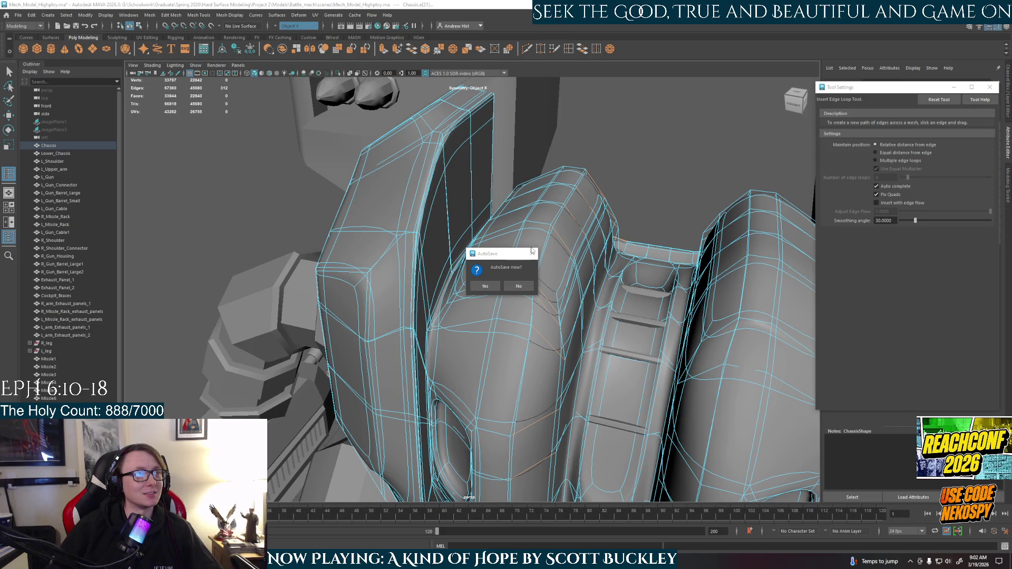
Accept the AutoSave prompt and insert an edge loop near the chassis bottom
{"action": "left_click", "coordinate": [485, 286]}
{"action": "scroll", "coordinate": [518, 348], "scroll_direction": "down", "scroll_amount": 3}
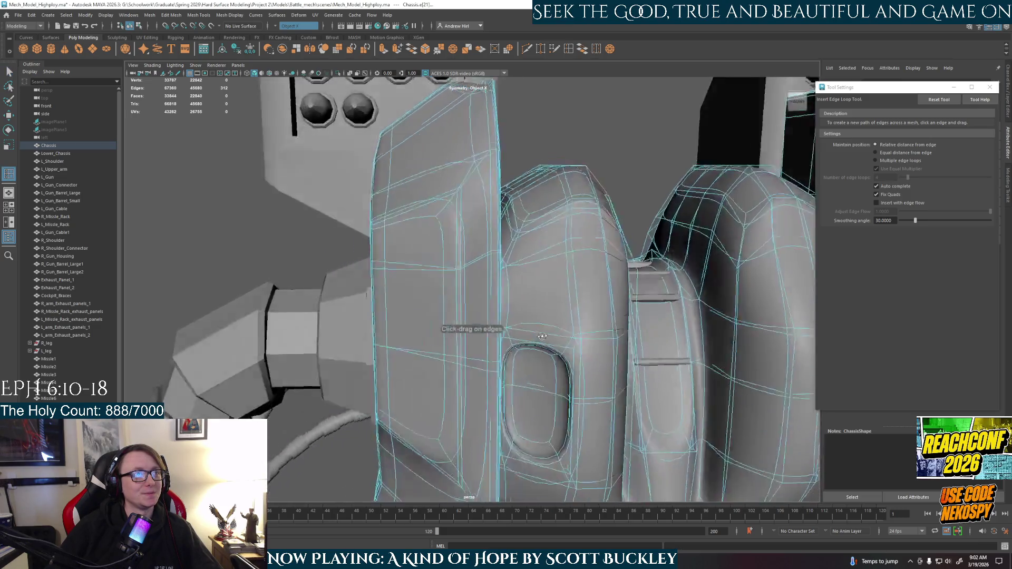
{"action": "scroll", "coordinate": [518, 348], "scroll_direction": "down", "scroll_amount": 3}
{"action": "scroll", "coordinate": [517, 348], "scroll_direction": "down", "scroll_amount": 3}
{"action": "scroll", "coordinate": [518, 348], "scroll_direction": "up", "scroll_amount": 1}
{"action": "left_click_drag", "start_coordinate": [443, 316], "coordinate": [479, 314], "text": "alt"}
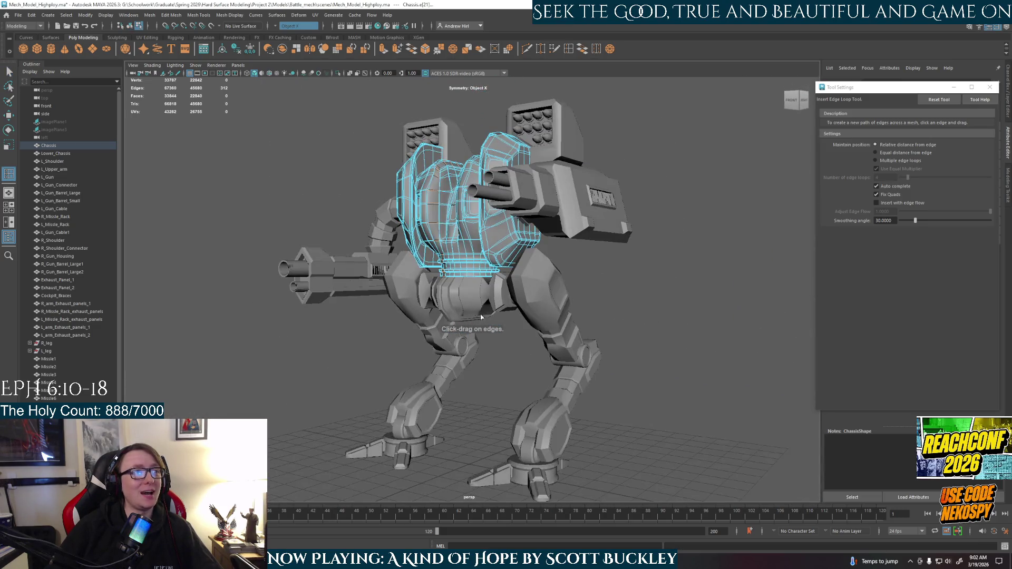
{"action": "left_click", "coordinate": [477, 262]}
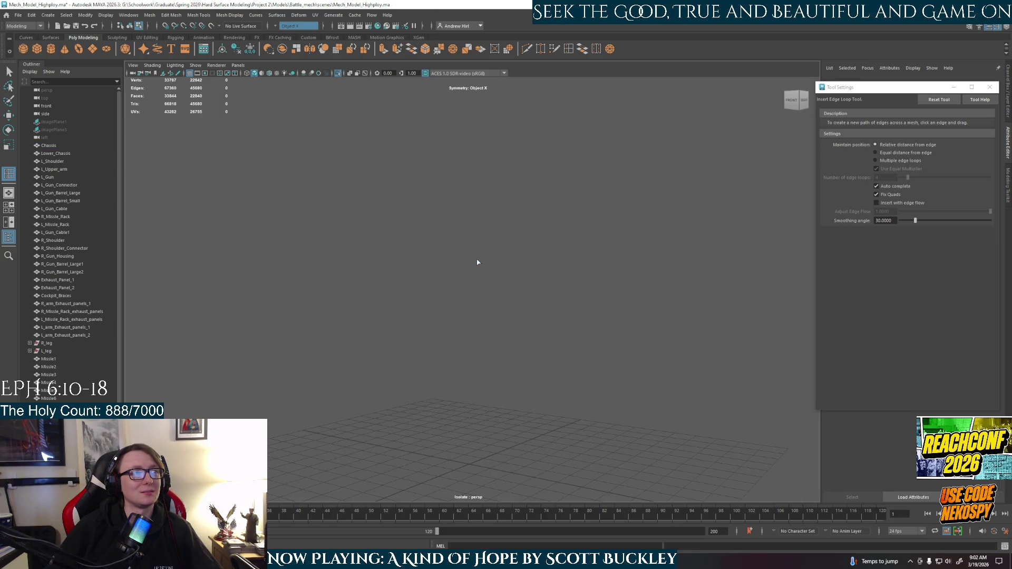
{"action": "left_click_drag", "start_coordinate": [478, 262], "coordinate": [472, 221], "text": "alt"}
{"action": "left_click", "coordinate": [469, 252]}
{"action": "scroll", "coordinate": [468, 251], "scroll_direction": "up", "scroll_amount": 3}
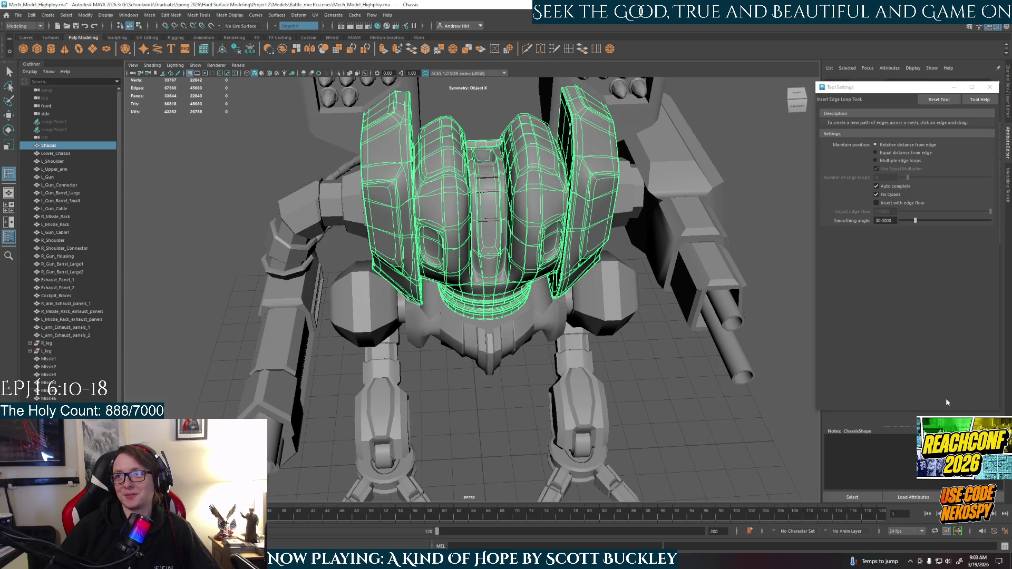
Toggle the chassis between cage and smooth preview and undo the recent display changes
{"action": "mouse_move", "coordinate": [553, 309]}
{"action": "left_mouse_down", "text": "alt"}
{"action": "mouse_move", "coordinate": [581, 360]}
{"action": "mouse_move", "coordinate": [588, 308]}
{"action": "left_mouse_up", "text": "alt"}
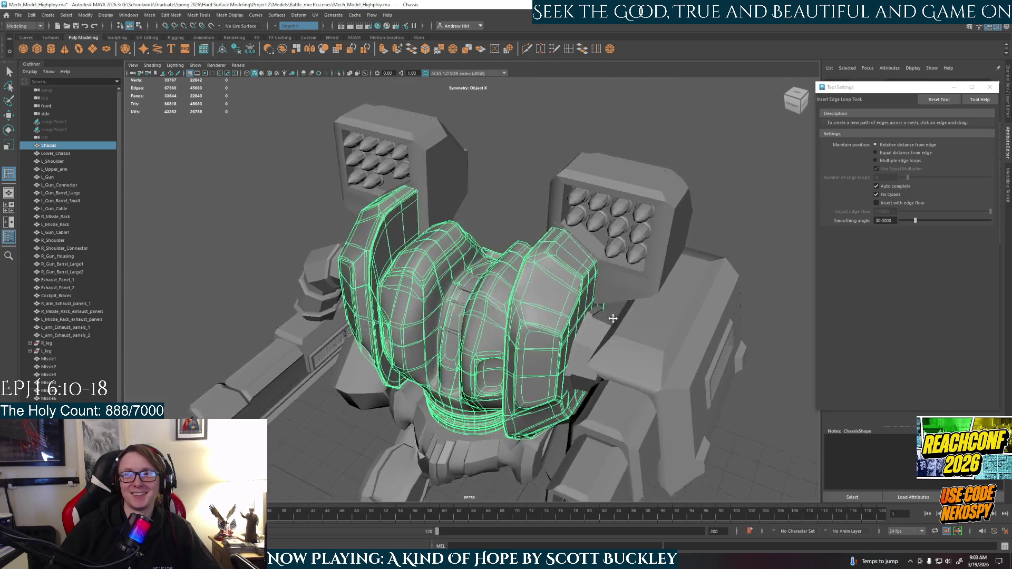
{"action": "key", "text": "1"}
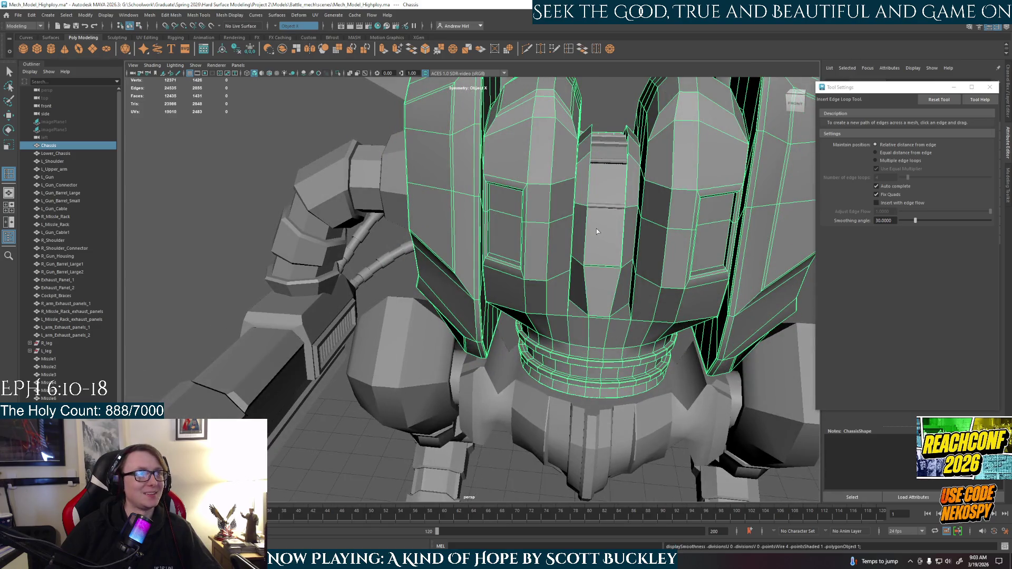
{"action": "left_click_drag", "start_coordinate": [597, 235], "coordinate": [483, 358], "text": "alt"}
{"action": "key", "text": "F10"}
{"action": "key", "text": "ctrl+1"}
{"action": "key", "text": "ctrl+z"}
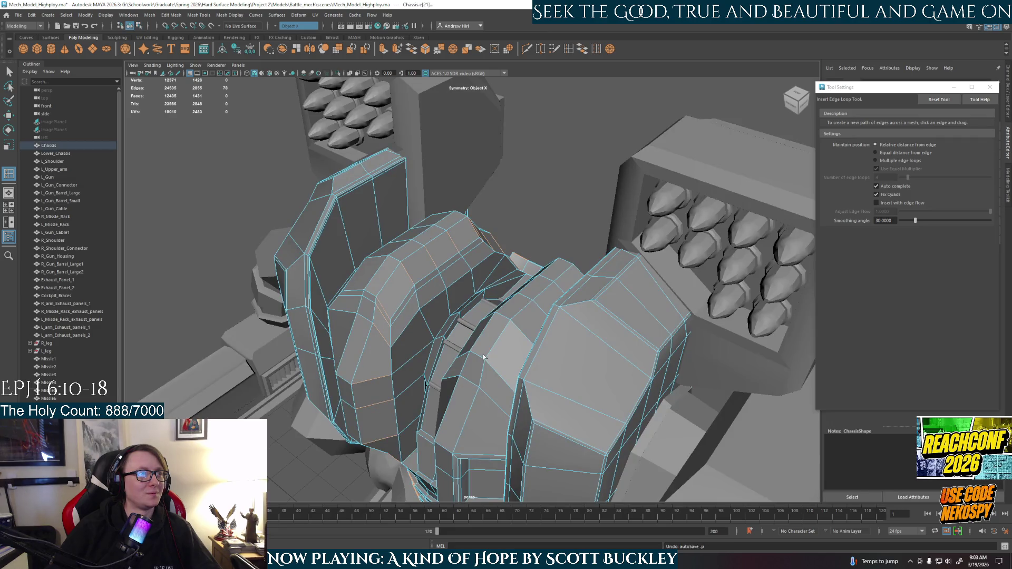
{"action": "key", "text": "3"}
{"action": "key", "text": "ctrl+z"}
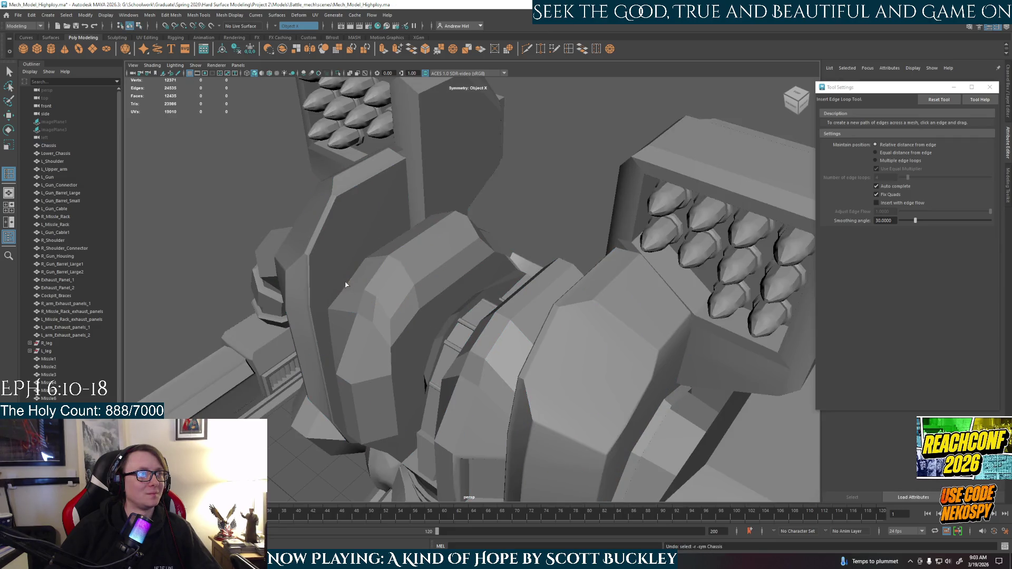
Reselect the chassis in object mode, undo the last change and turn to face the cockpit head
{"action": "left_click_drag", "start_coordinate": [381, 320], "coordinate": [498, 269], "text": "alt"}
{"action": "right_click", "coordinate": [502, 267]}
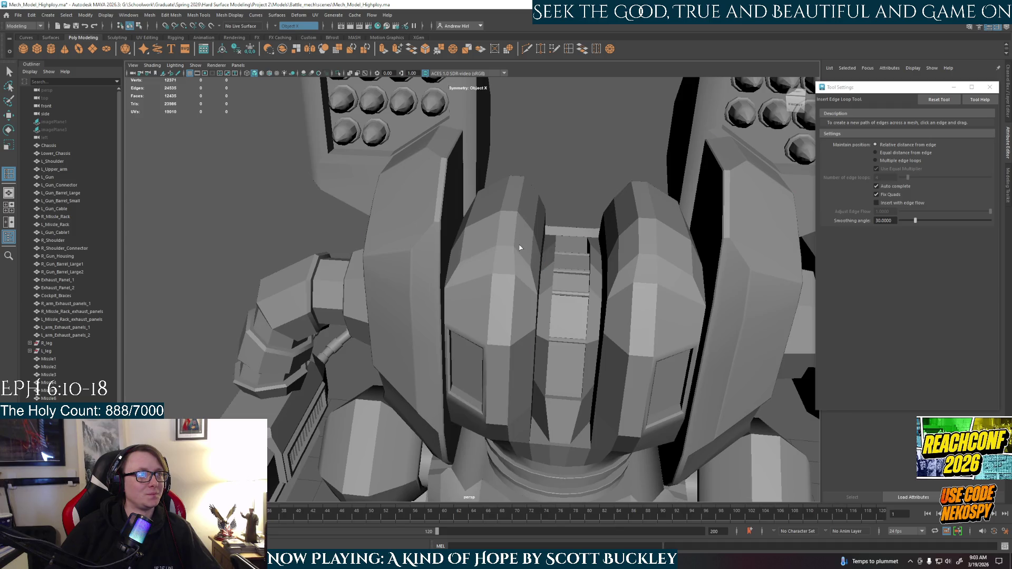
{"action": "left_click", "coordinate": [500, 264]}
{"action": "key", "text": "ctrl+z"}
{"action": "key", "text": "ctrl+z"}
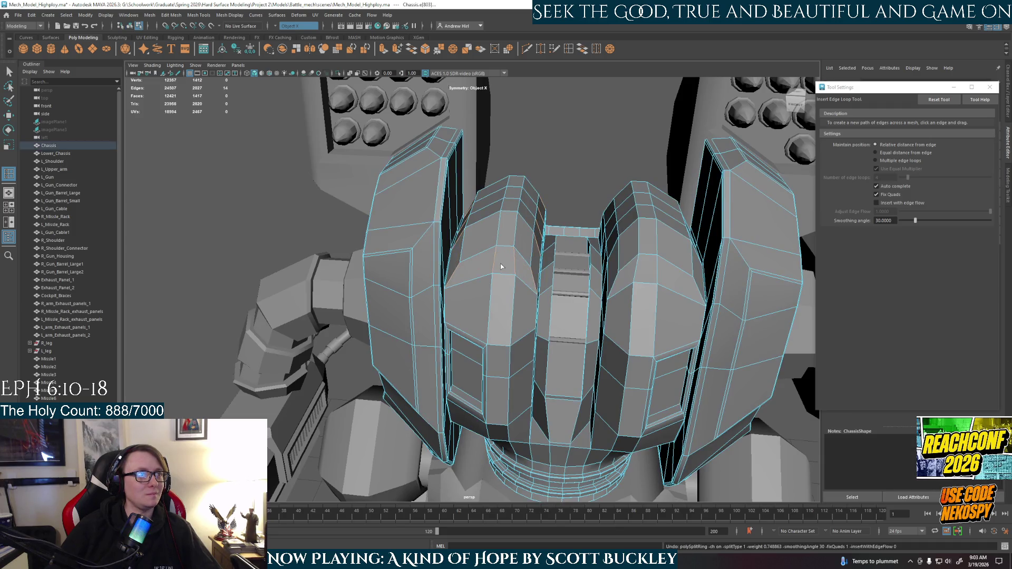
{"action": "mouse_move", "coordinate": [508, 279]}
{"action": "left_mouse_down", "text": "alt"}
{"action": "mouse_move", "coordinate": [452, 281]}
{"action": "mouse_move", "coordinate": [506, 273]}
{"action": "left_mouse_up", "text": "alt"}
{"action": "middle_click_drag", "start_coordinate": [506, 273], "coordinate": [515, 269], "text": "alt"}
{"action": "mouse_move", "coordinate": [514, 268]}
{"action": "left_mouse_down", "text": "alt"}
{"action": "mouse_move", "coordinate": [538, 277]}
{"action": "mouse_move", "coordinate": [553, 300]}
{"action": "mouse_move", "coordinate": [317, 249]}
{"action": "left_mouse_up", "text": "alt"}
{"action": "scroll", "coordinate": [560, 311], "scroll_direction": "up", "scroll_amount": 3}
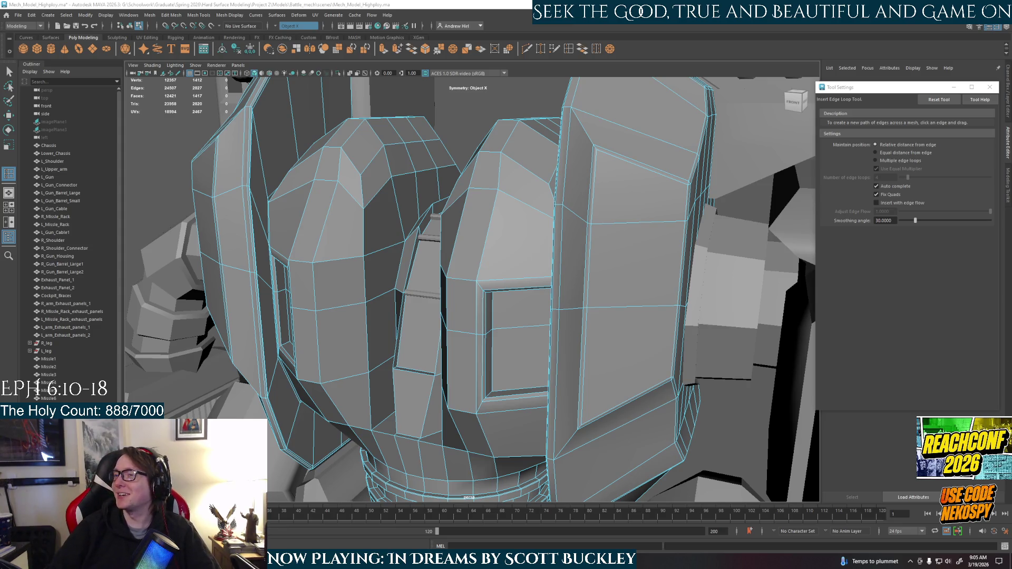
{"action": "scroll", "coordinate": [448, 187], "scroll_direction": "down", "scroll_amount": 3}
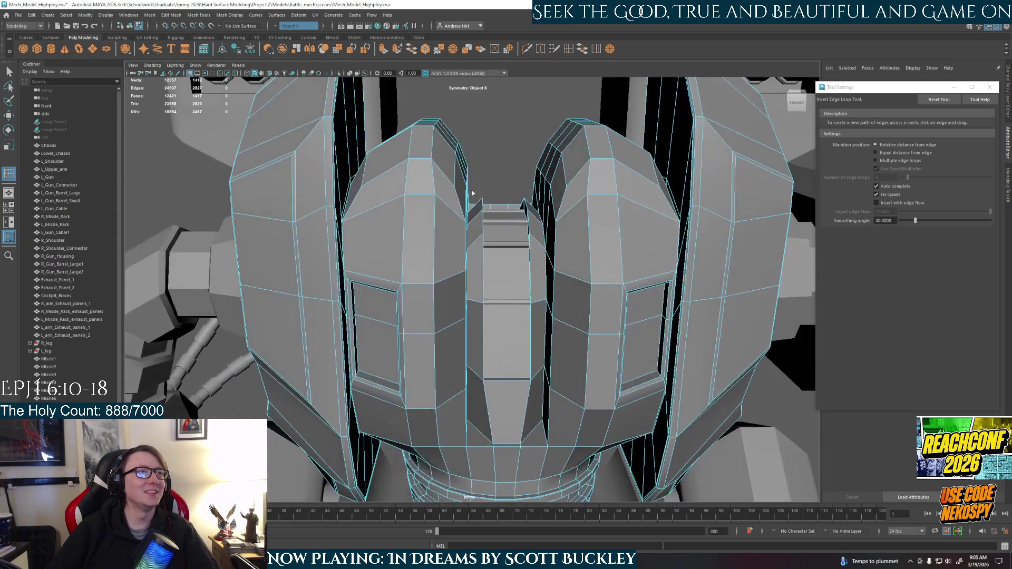
{"action": "scroll", "coordinate": [449, 188], "scroll_direction": "down", "scroll_amount": 4}
Select the whole Chassis in object mode and preview it smoothed to judge the edge flow
{"action": "left_click_drag", "start_coordinate": [549, 297], "coordinate": [535, 305], "text": "alt"}
{"action": "scroll", "coordinate": [545, 300], "scroll_direction": "down", "scroll_amount": 5}
{"action": "scroll", "coordinate": [534, 306], "scroll_direction": "up", "scroll_amount": 4}
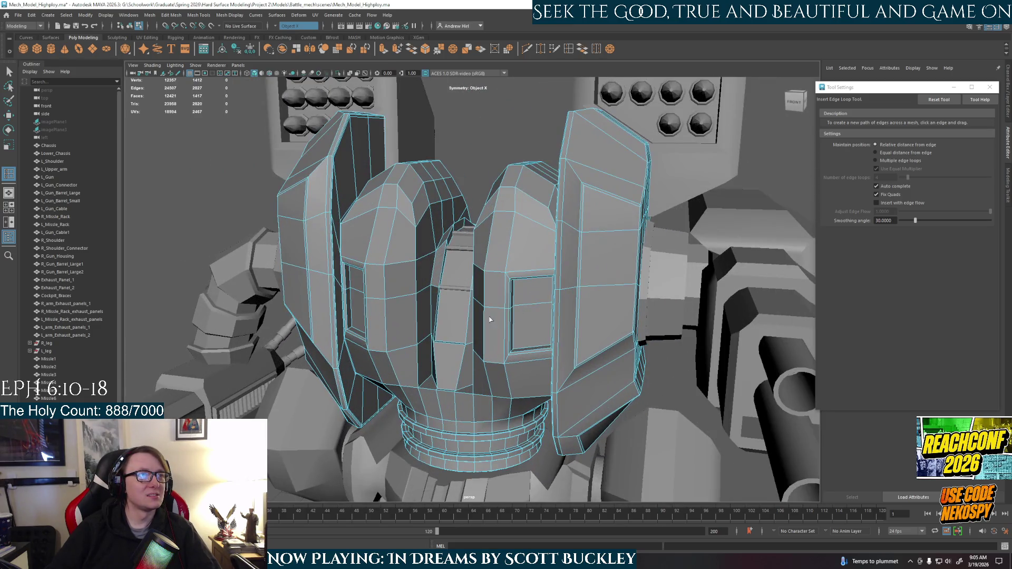
{"action": "right_click_drag", "start_coordinate": [479, 192], "coordinate": [493, 170]}
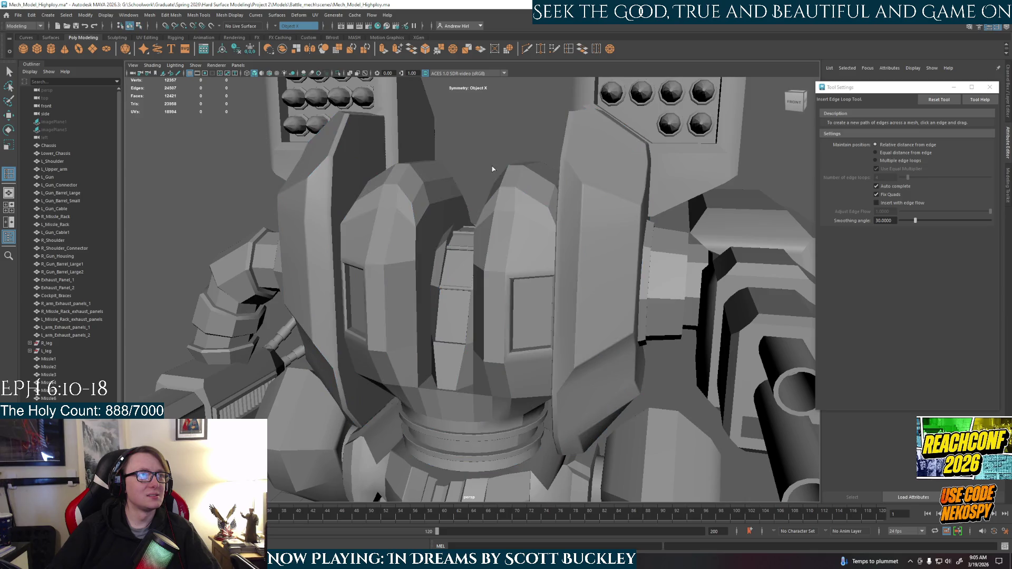
{"action": "left_click", "coordinate": [518, 229]}
{"action": "key", "text": "3"}
{"action": "left_click_drag", "start_coordinate": [466, 259], "coordinate": [485, 260], "text": "alt"}
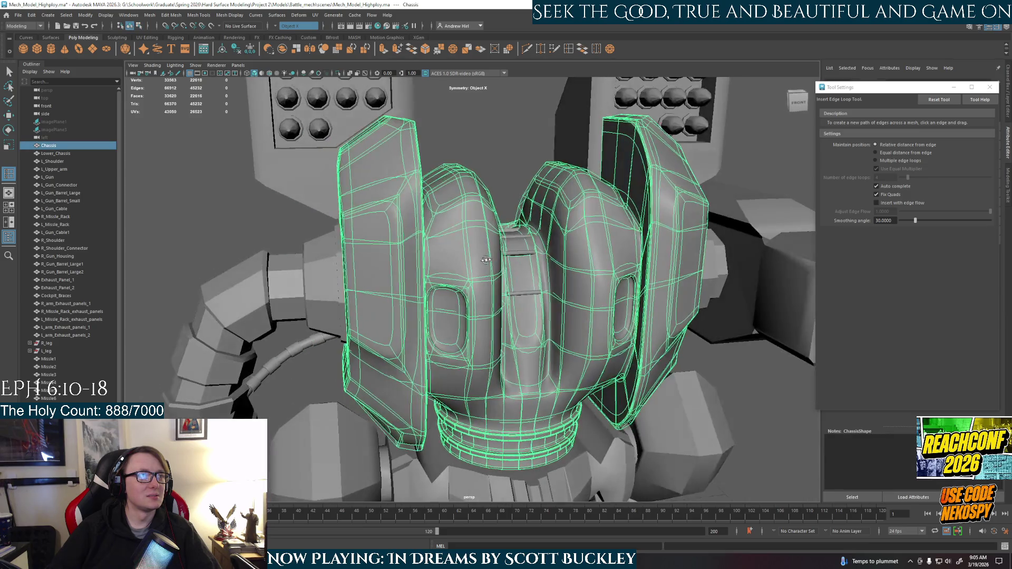
{"action": "left_click", "coordinate": [513, 170]}
Flip the chassis through edge mode back to object mode and return it to its low-poly cage
{"action": "left_click", "coordinate": [473, 250]}
{"action": "right_click_drag", "start_coordinate": [473, 246], "coordinate": [499, 208]}
{"action": "key", "text": "F8"}
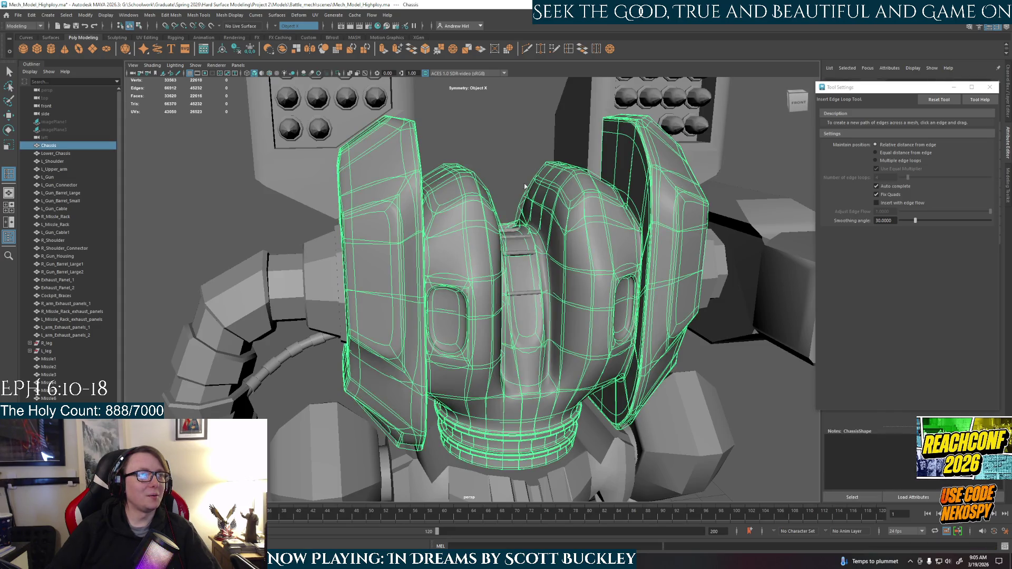
{"action": "key", "text": "1"}
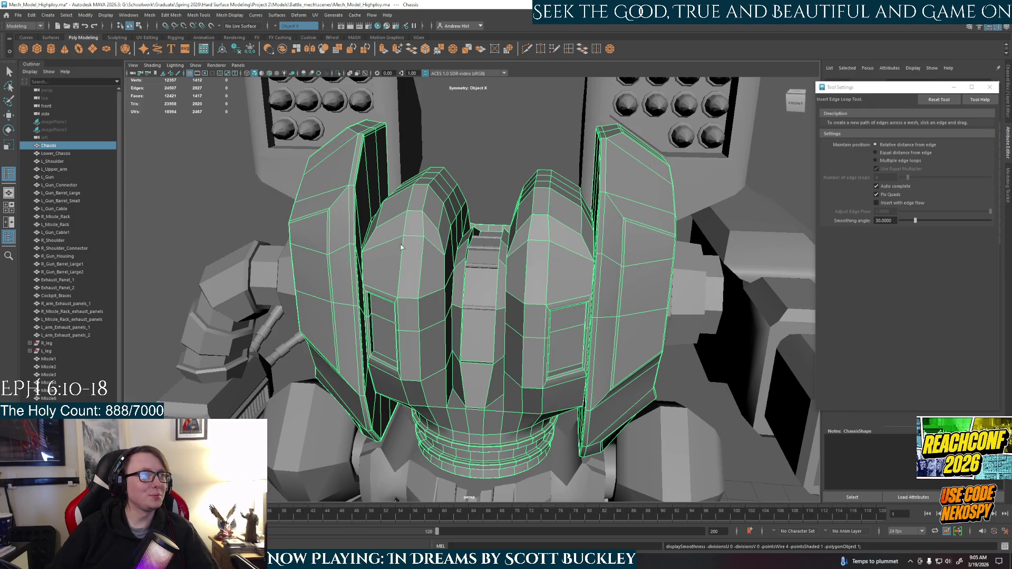
{"action": "left_click_drag", "start_coordinate": [473, 207], "coordinate": [332, 182], "text": "alt"}
{"action": "left_click", "coordinate": [17, 14]}
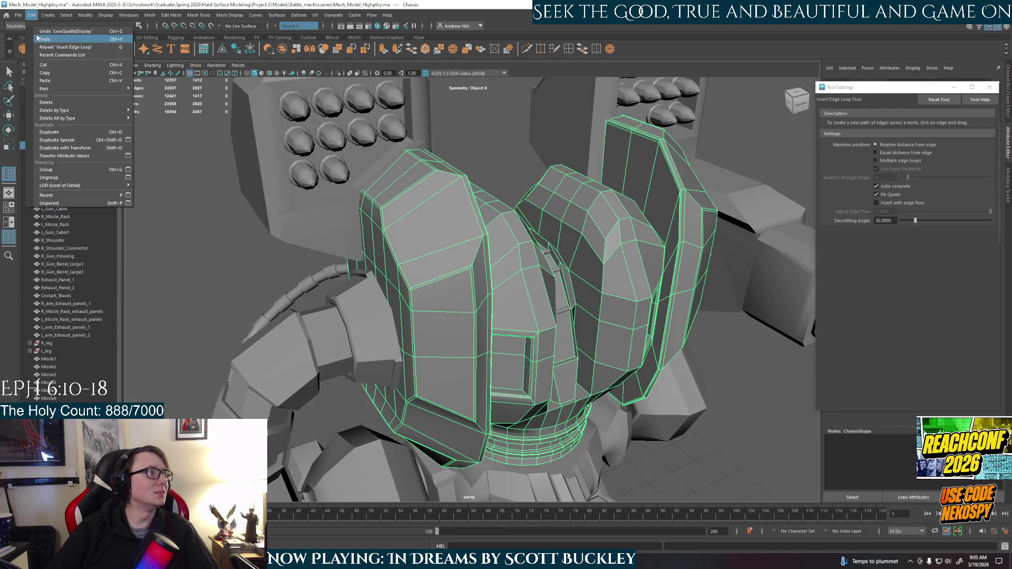
Open the Mech_Model_Lowpoly.ma scene, answering the unsaved-changes prompt
{"action": "left_click", "coordinate": [40, 36]}
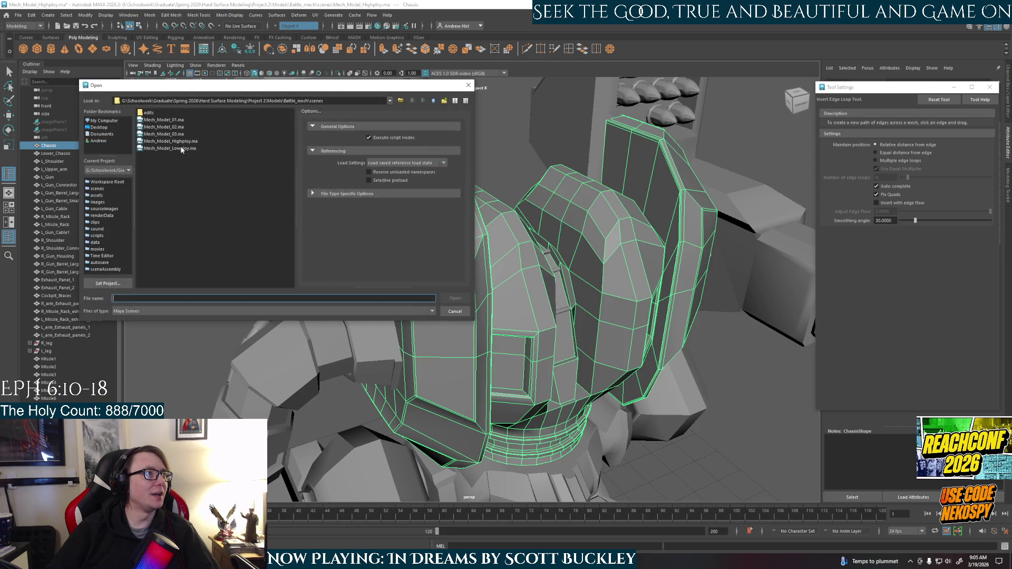
{"action": "double_click", "coordinate": [174, 141]}
{"action": "left_click", "coordinate": [501, 286]}
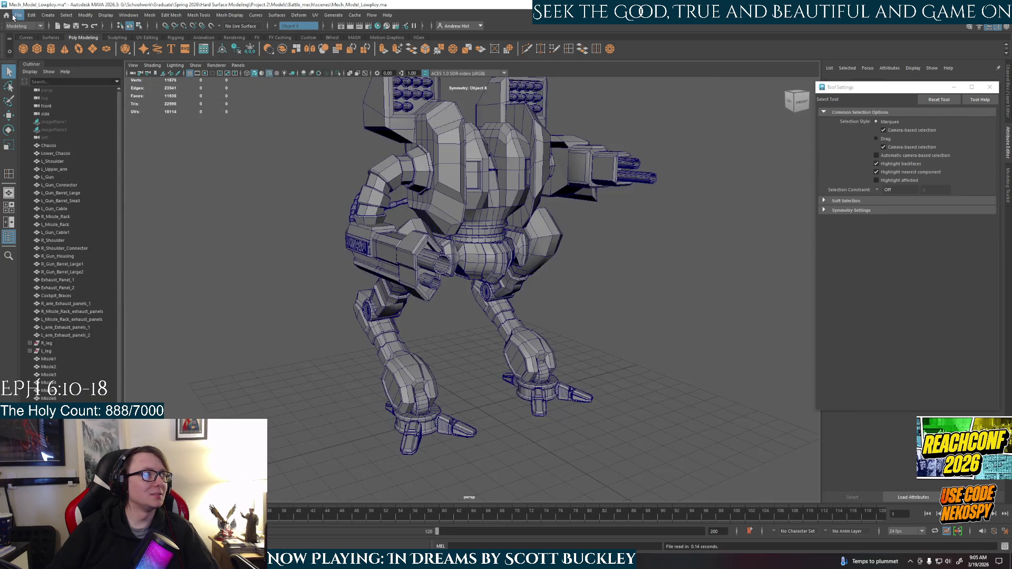
Save the scene as Mech_Model_Highploy_bevelALL.ma based on the Mech_Model_Highploy.ma name
{"action": "left_click", "coordinate": [18, 15]}
{"action": "left_click", "coordinate": [40, 49]}
{"action": "left_click", "coordinate": [18, 14]}
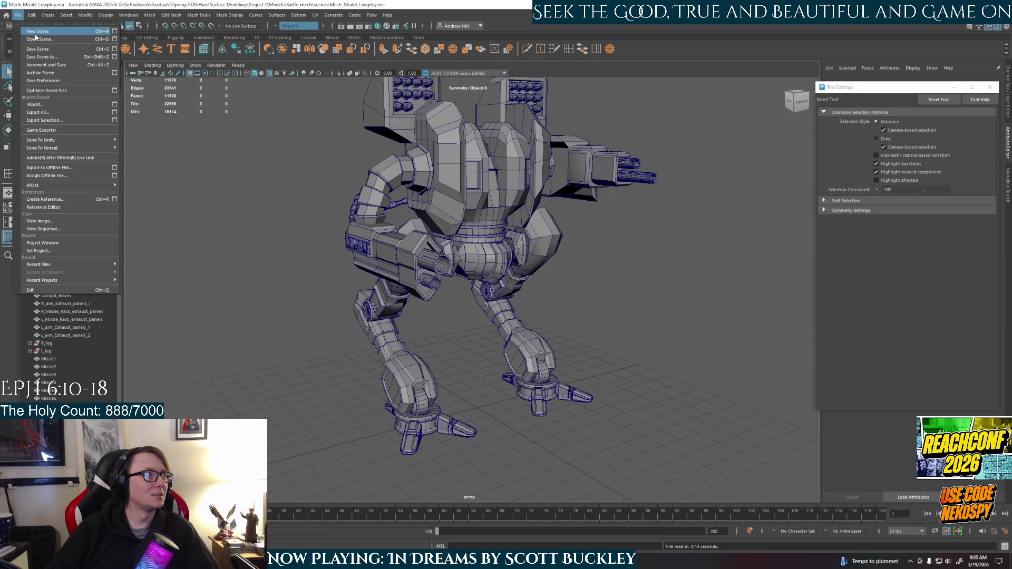
{"action": "left_click", "coordinate": [49, 57]}
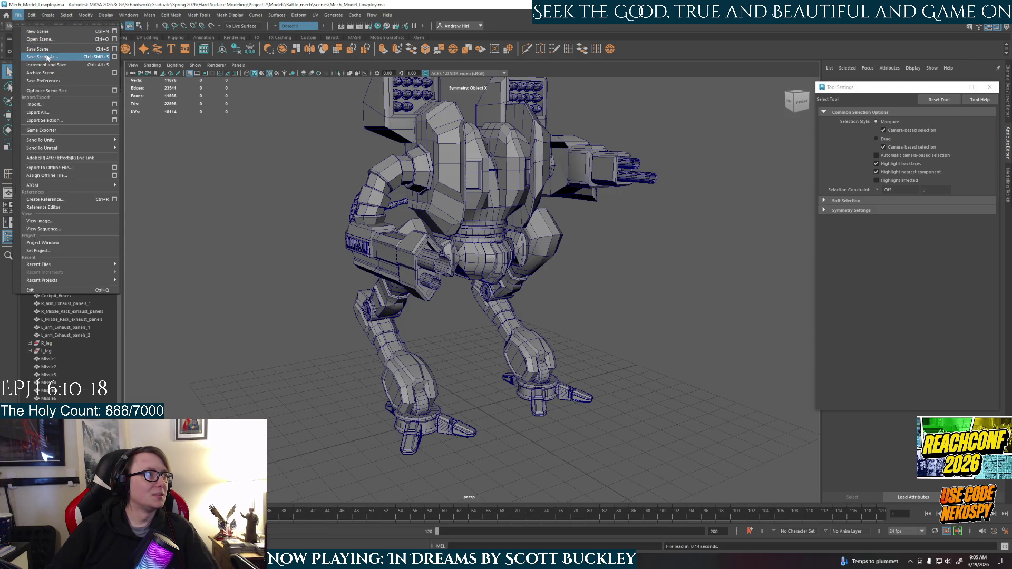
{"action": "left_click", "coordinate": [170, 140]}
{"action": "left_click", "coordinate": [160, 298]}
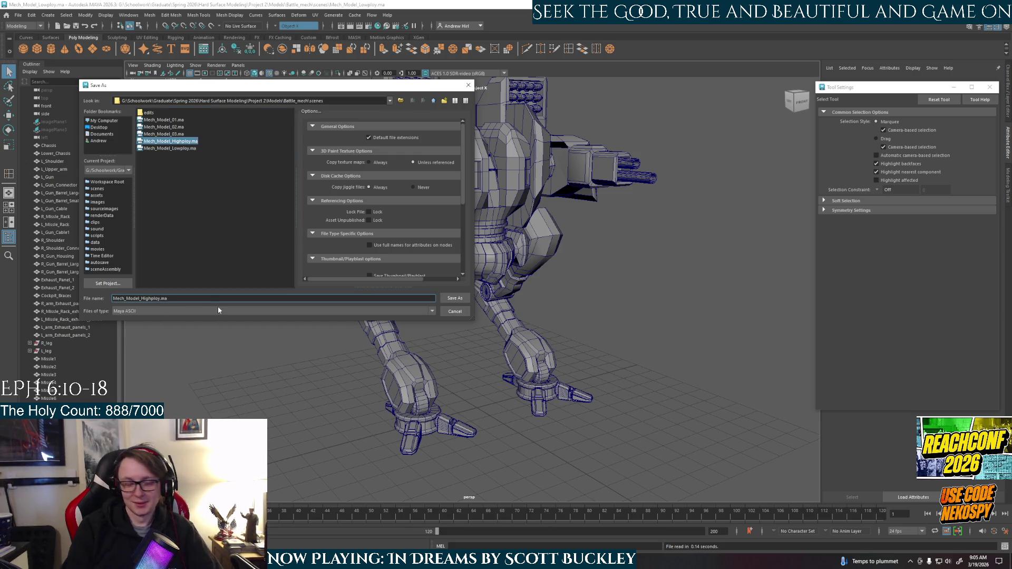
{"action": "key", "text": "Left"}
{"action": "key", "text": "Left"}
{"action": "type", "text": "evel"}
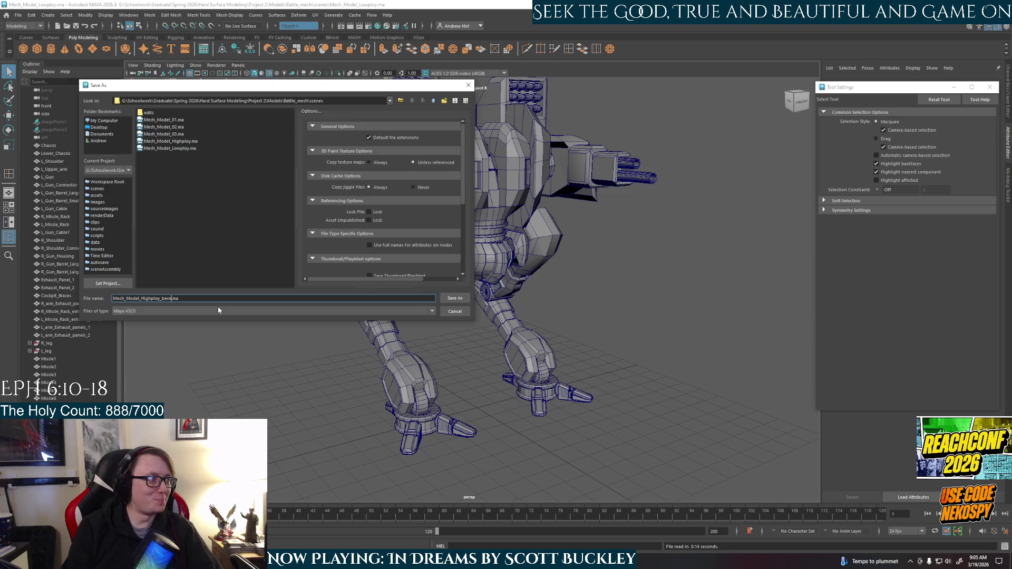
{"action": "type", "text": "ALL"}
{"action": "key", "text": "Return"}
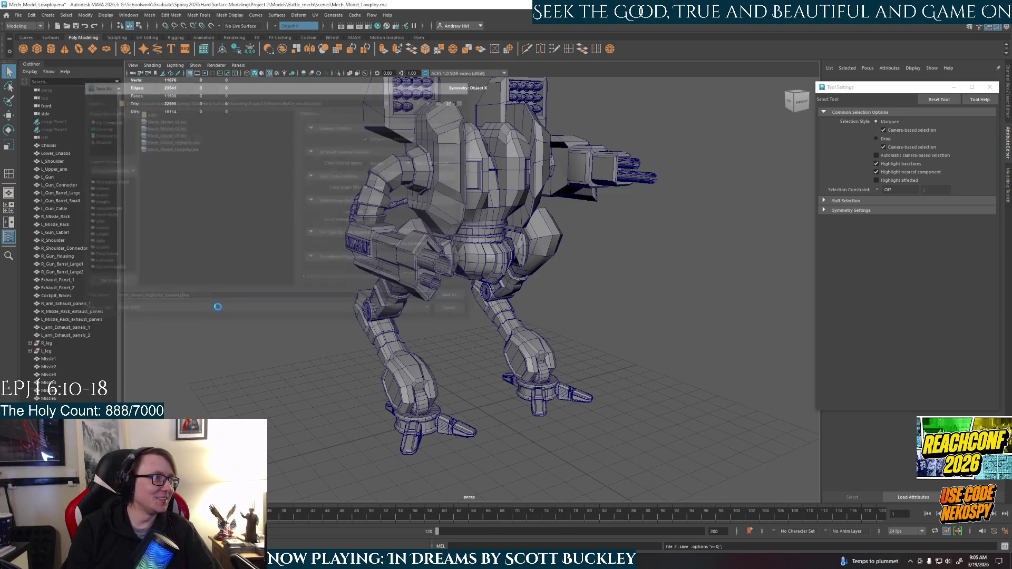
{"action": "scroll", "coordinate": [575, 211], "scroll_direction": "up", "scroll_amount": 3}
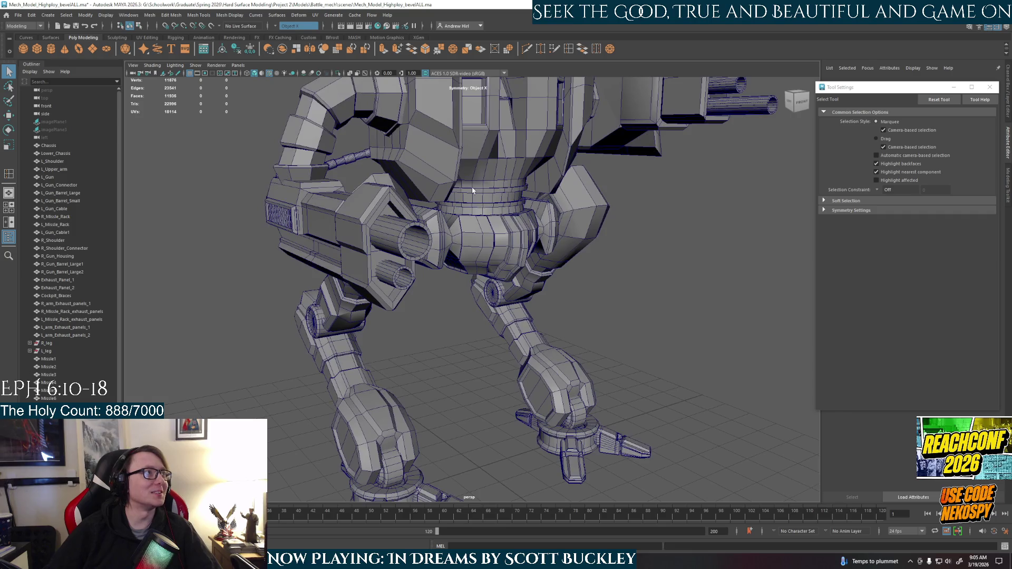
Select the Chassis mesh, frame it and isolate it with Ctrl+1 so only it shows
{"action": "left_click", "coordinate": [473, 190]}
{"action": "key", "text": "f"}
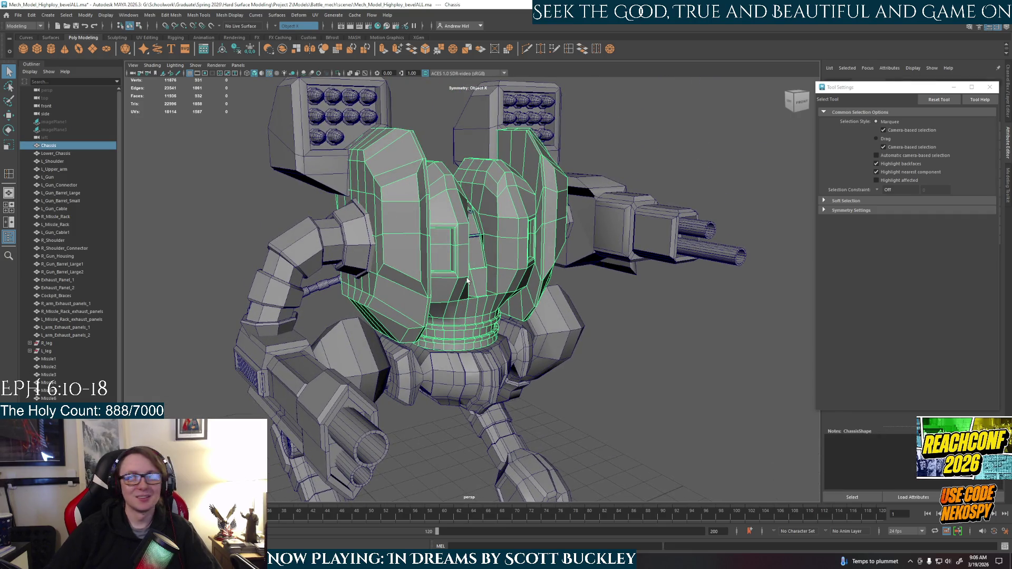
{"action": "key", "text": "ctrl+1"}
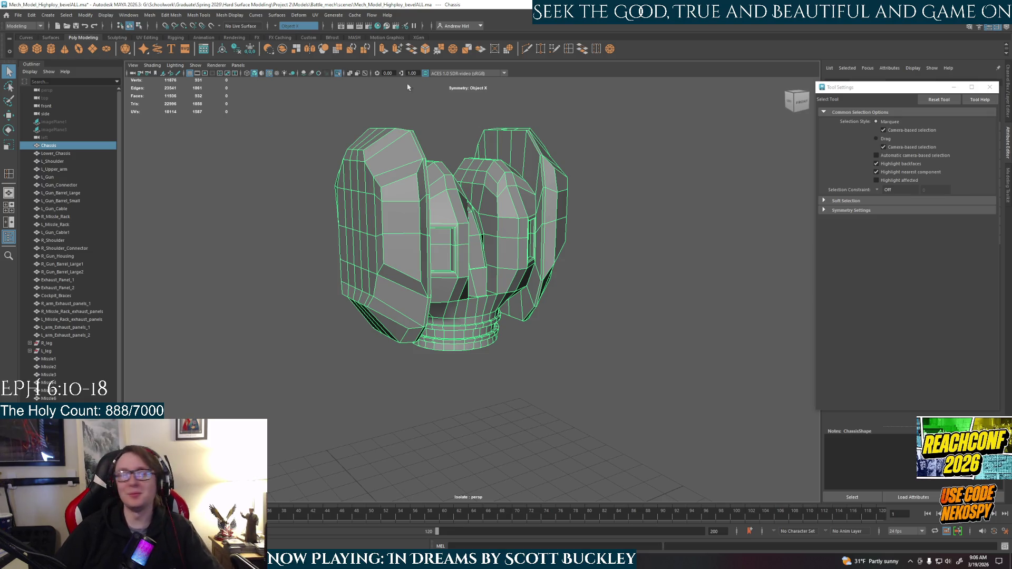
{"action": "scroll", "coordinate": [490, 234], "scroll_direction": "up", "scroll_amount": 3}
Orbit the isolated Chassis and bevel its edges with Ctrl+B, adding one segment
{"action": "left_click_drag", "start_coordinate": [490, 235], "coordinate": [469, 253], "text": "alt"}
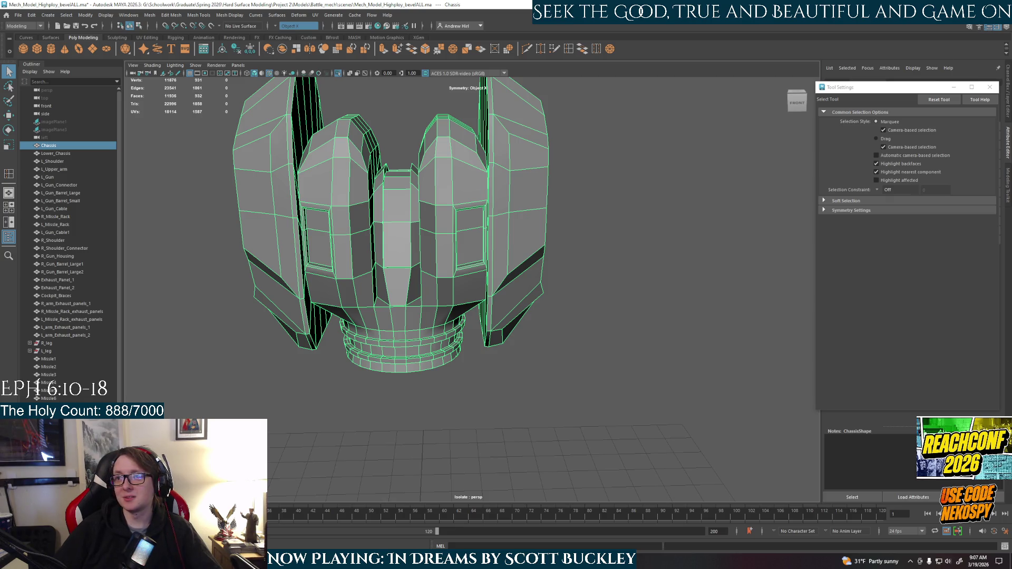
{"action": "mouse_move", "coordinate": [550, 325]}
{"action": "left_mouse_down", "text": "alt"}
{"action": "mouse_move", "coordinate": [683, 425]}
{"action": "mouse_move", "coordinate": [700, 414]}
{"action": "left_mouse_up", "text": "alt"}
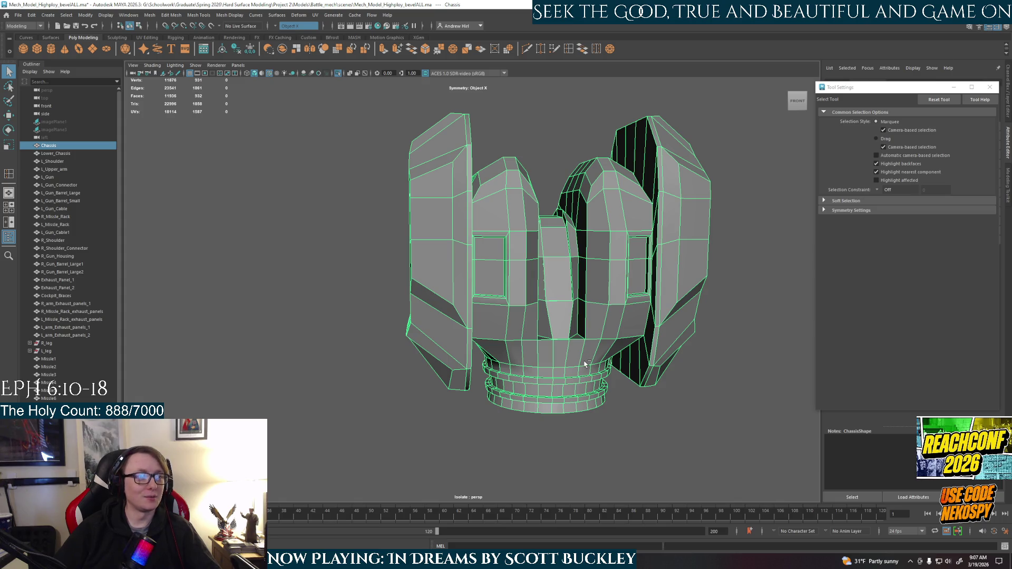
{"action": "key", "text": "ctrl+b"}
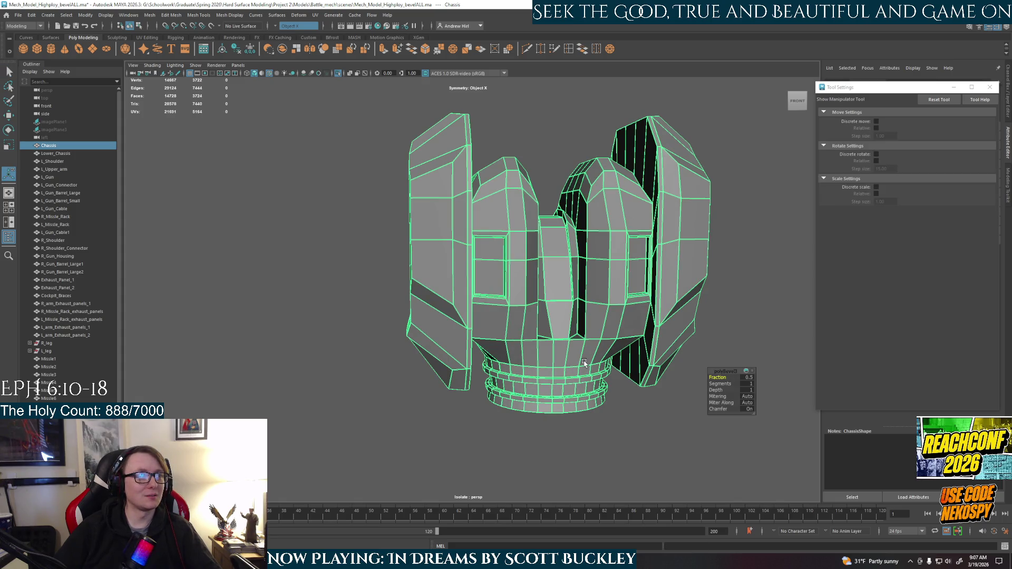
{"action": "mouse_move", "coordinate": [545, 363]}
{"action": "left_mouse_down", "text": "alt"}
{"action": "mouse_move", "coordinate": [551, 325]}
{"action": "mouse_move", "coordinate": [625, 322]}
{"action": "mouse_move", "coordinate": [645, 270]}
{"action": "left_mouse_up", "text": "alt"}
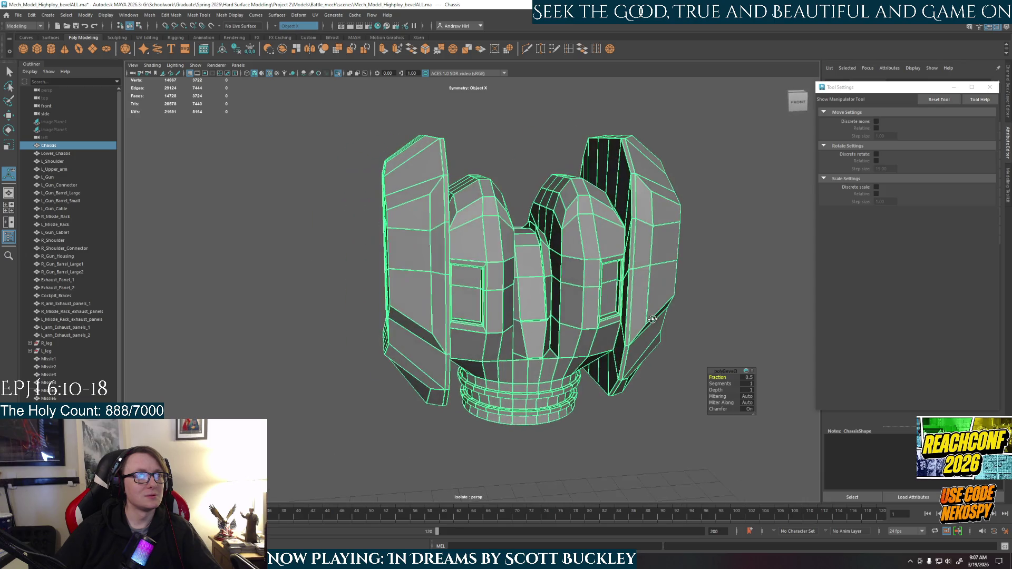
{"action": "right_click_drag", "start_coordinate": [644, 269], "coordinate": [715, 251]}
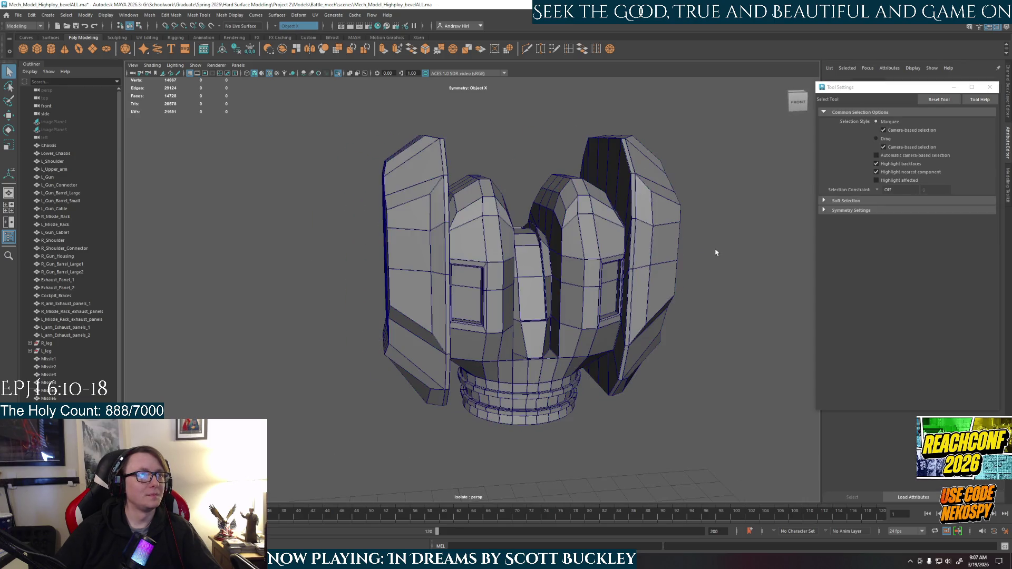
{"action": "left_click", "coordinate": [657, 306]}
{"action": "key", "text": "3"}
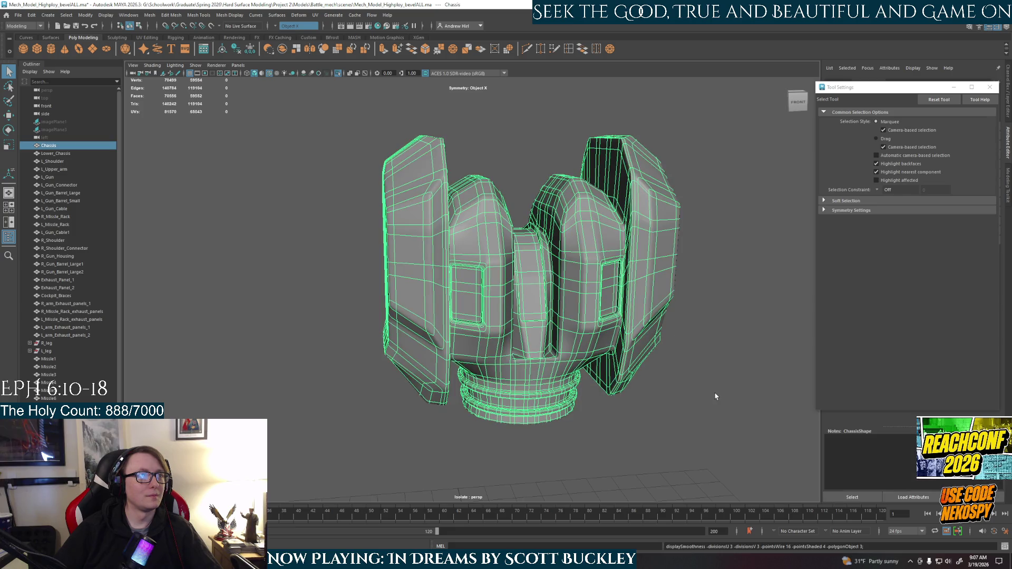
{"action": "left_click", "coordinate": [715, 398]}
{"action": "right_click_drag", "start_coordinate": [677, 271], "coordinate": [716, 272]}
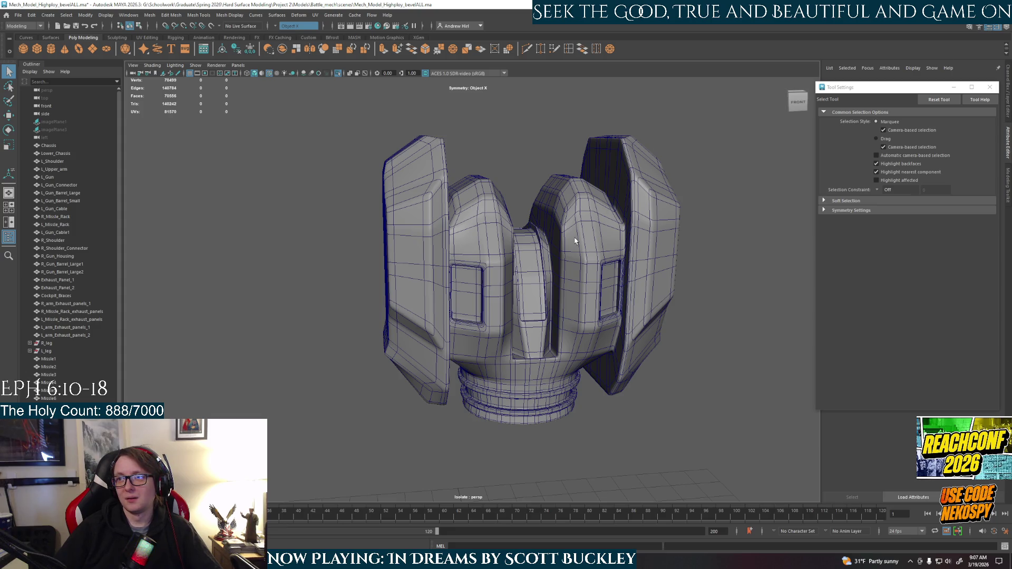
{"action": "left_click", "coordinate": [275, 72]}
{"action": "mouse_move", "coordinate": [533, 143]}
{"action": "left_mouse_down", "text": "alt"}
{"action": "mouse_move", "coordinate": [466, 317]}
{"action": "mouse_move", "coordinate": [490, 332]}
{"action": "mouse_move", "coordinate": [474, 317]}
{"action": "left_mouse_up", "text": "alt"}
{"action": "scroll", "coordinate": [515, 346], "scroll_direction": "up", "scroll_amount": 5}
{"action": "scroll", "coordinate": [454, 293], "scroll_direction": "up", "scroll_amount": 3}
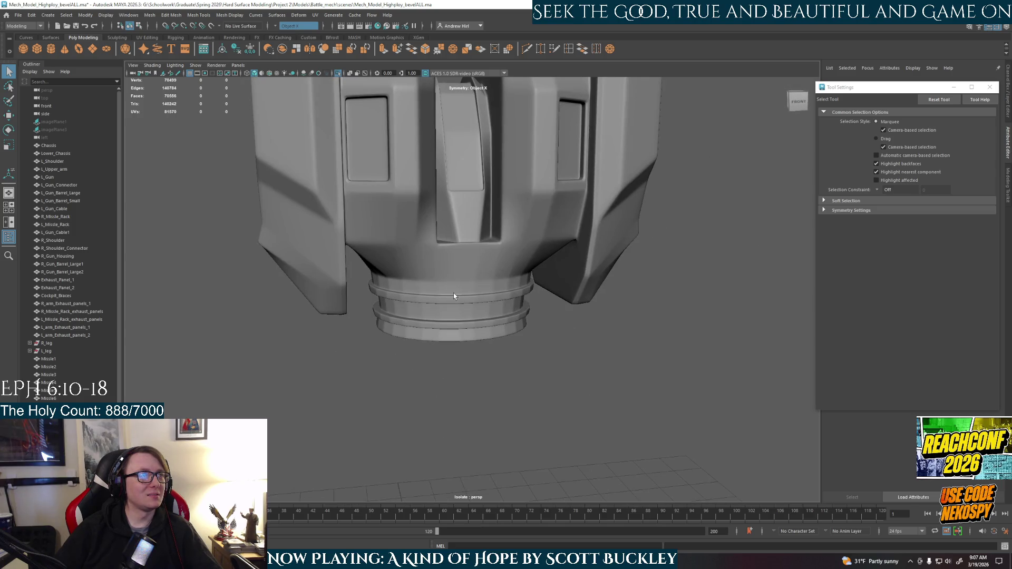
{"action": "mouse_move", "coordinate": [468, 253]}
{"action": "left_mouse_down", "text": "alt"}
{"action": "mouse_move", "coordinate": [465, 381]}
{"action": "mouse_move", "coordinate": [475, 342]}
{"action": "mouse_move", "coordinate": [463, 308]}
{"action": "left_mouse_up", "text": "alt"}
{"action": "left_click", "coordinate": [465, 382]}
{"action": "key", "text": "1"}
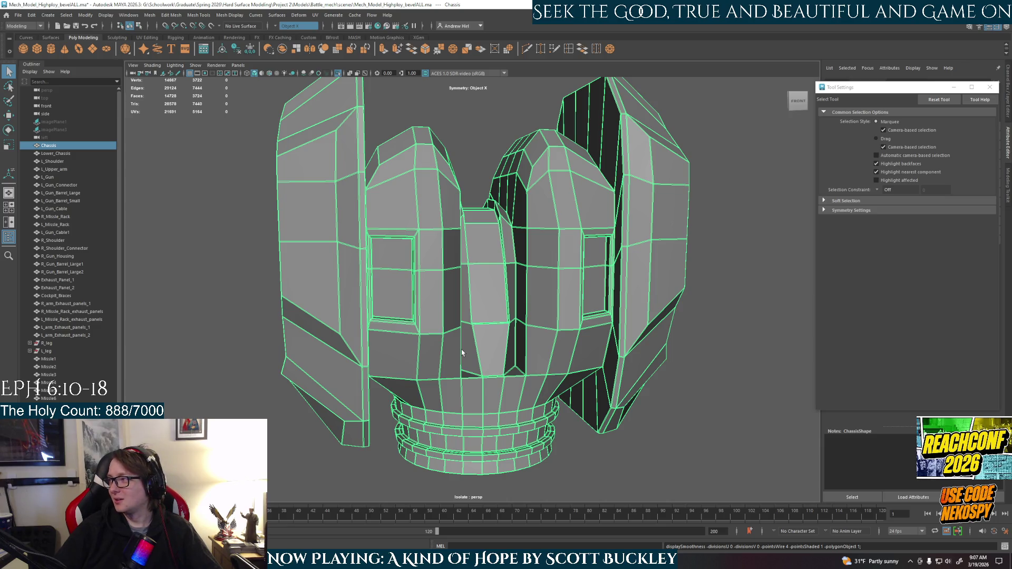
{"action": "mouse_move", "coordinate": [461, 349]}
{"action": "left_mouse_down", "text": "alt"}
{"action": "mouse_move", "coordinate": [466, 372]}
{"action": "mouse_move", "coordinate": [474, 276]}
{"action": "left_mouse_up", "text": "alt"}
{"action": "scroll", "coordinate": [464, 365], "scroll_direction": "up", "scroll_amount": 3}
{"action": "scroll", "coordinate": [463, 364], "scroll_direction": "up", "scroll_amount": 3}
{"action": "scroll", "coordinate": [474, 277], "scroll_direction": "up", "scroll_amount": 2}
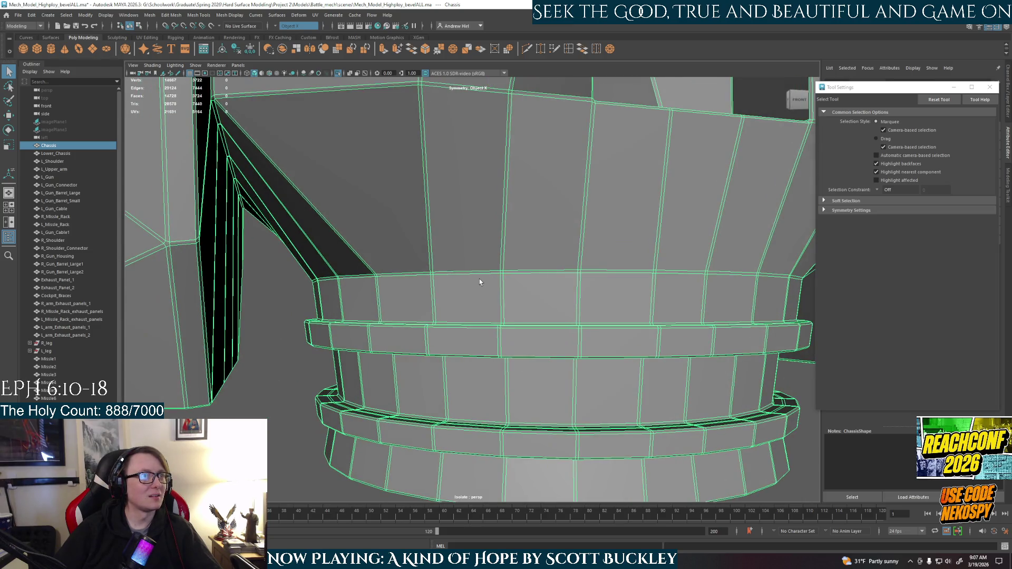
{"action": "scroll", "coordinate": [528, 284], "scroll_direction": "up", "scroll_amount": 2}
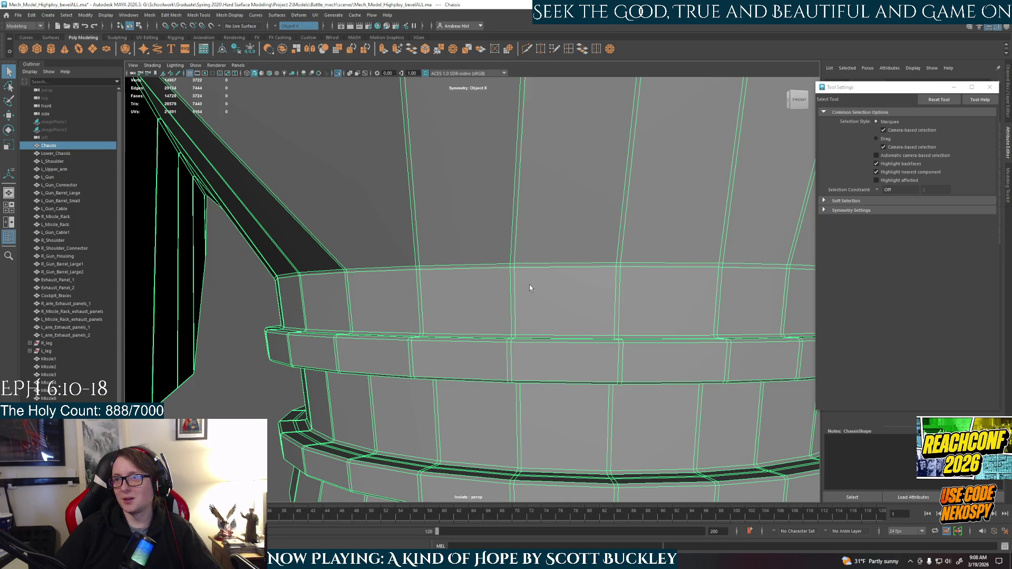
{"action": "scroll", "coordinate": [527, 285], "scroll_direction": "up", "scroll_amount": 2}
{"action": "scroll", "coordinate": [527, 277], "scroll_direction": "up", "scroll_amount": 1}
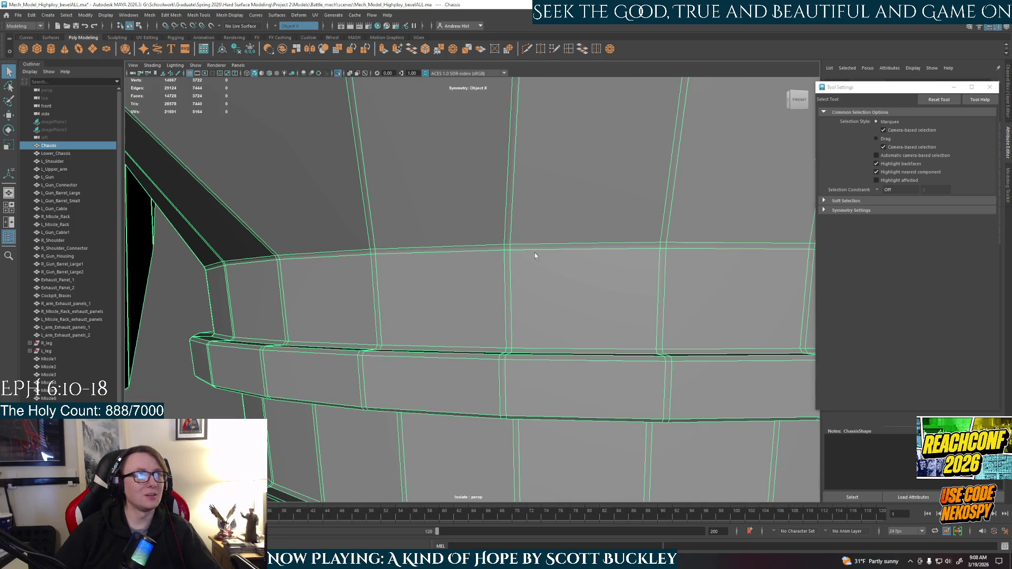
Activate Target Weld, switch the chassis to vertex mode and pick a doubled ring vertex
{"action": "left_click", "coordinate": [554, 48]}
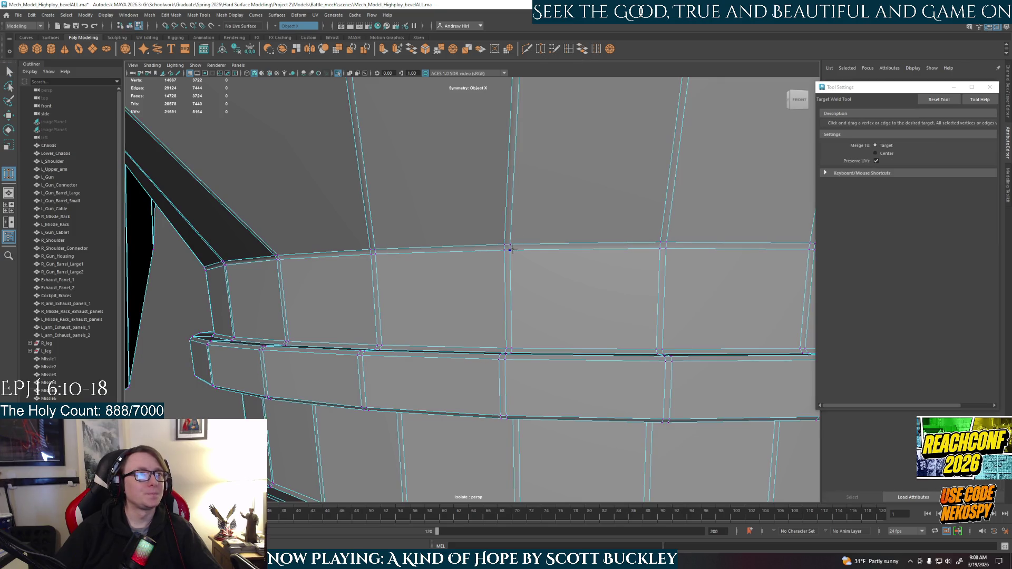
{"action": "mouse_move", "coordinate": [508, 249]}
{"action": "right_mouse_down"}
{"action": "mouse_move", "coordinate": [506, 232]}
{"action": "mouse_move", "coordinate": [467, 252]}
{"action": "right_mouse_up"}
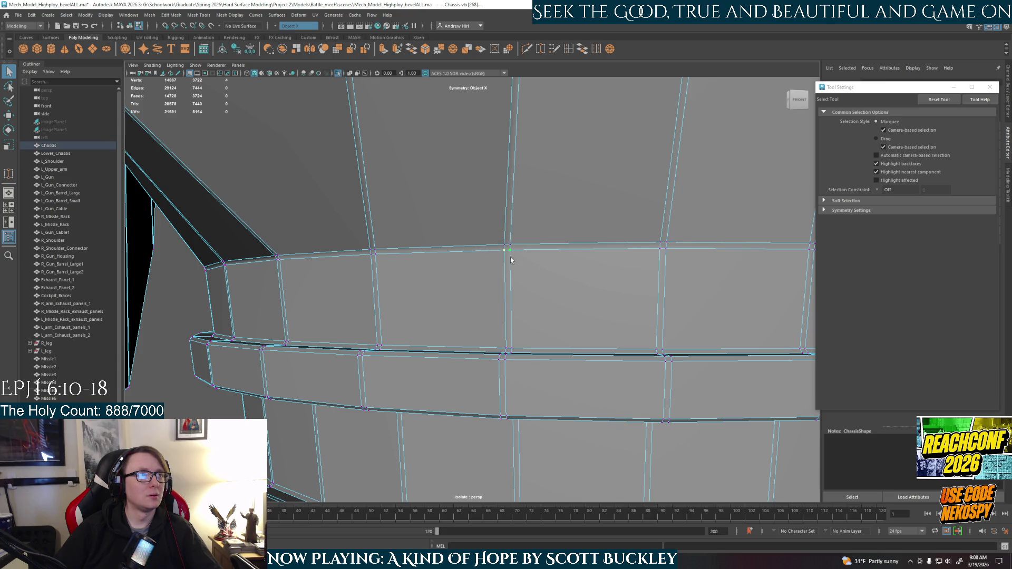
{"action": "left_click", "coordinate": [505, 249]}
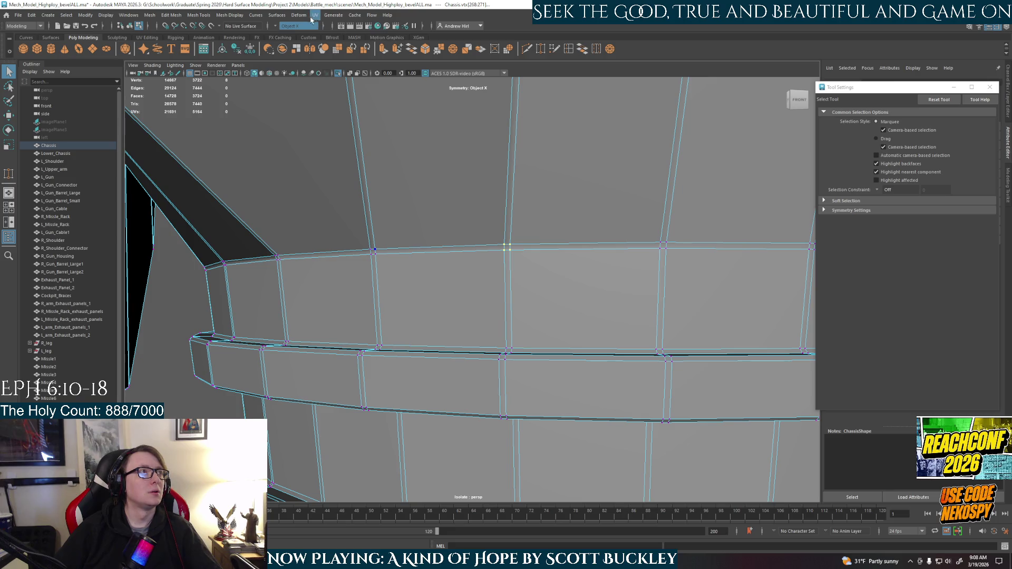
Check symmetry, then merge the first doubled vertex pairs on the chassis ring to centre
{"action": "left_click", "coordinate": [276, 27]}
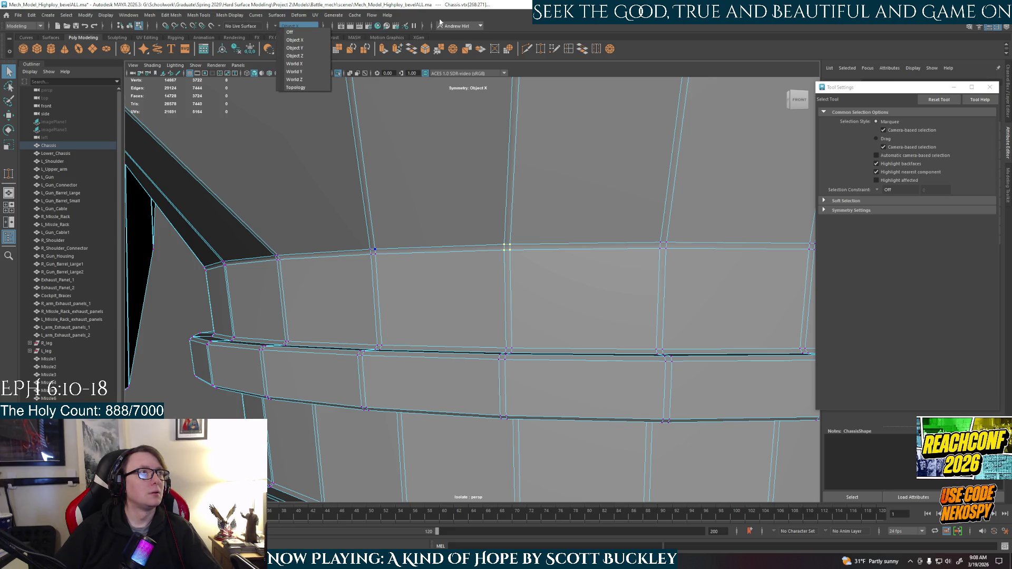
{"action": "left_click", "coordinate": [172, 15]}
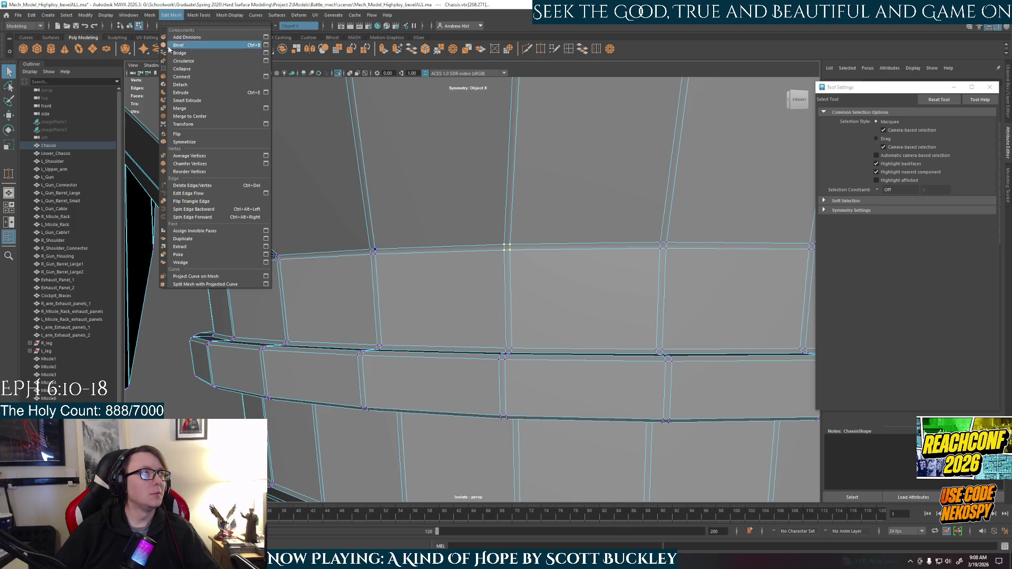
{"action": "left_click", "coordinate": [190, 116]}
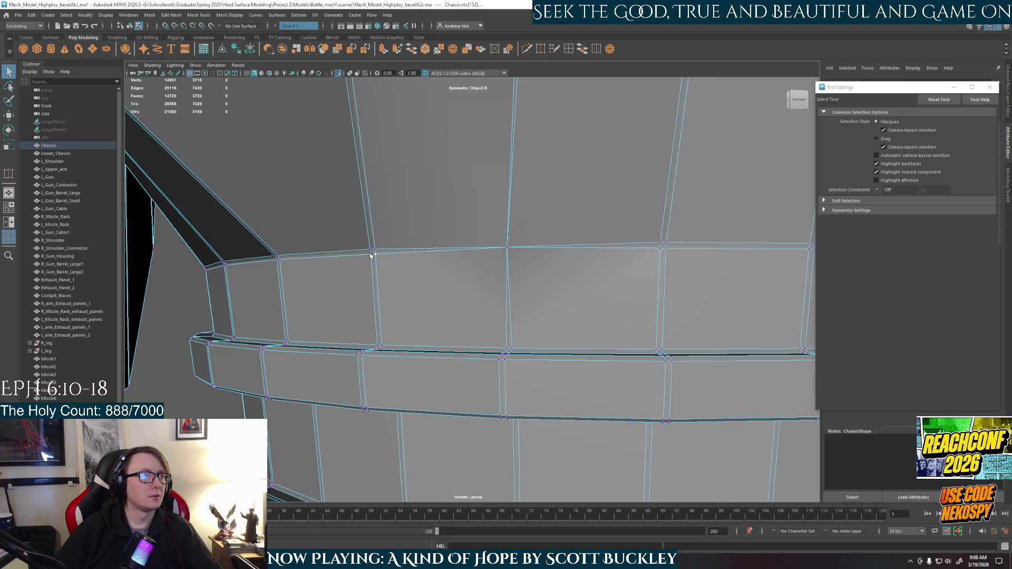
{"action": "mouse_move", "coordinate": [386, 277]}
{"action": "left_mouse_down", "text": "alt"}
{"action": "mouse_move", "coordinate": [402, 279]}
{"action": "mouse_move", "coordinate": [480, 237]}
{"action": "left_mouse_up", "text": "alt"}
{"action": "left_click", "coordinate": [483, 233], "text": "shift"}
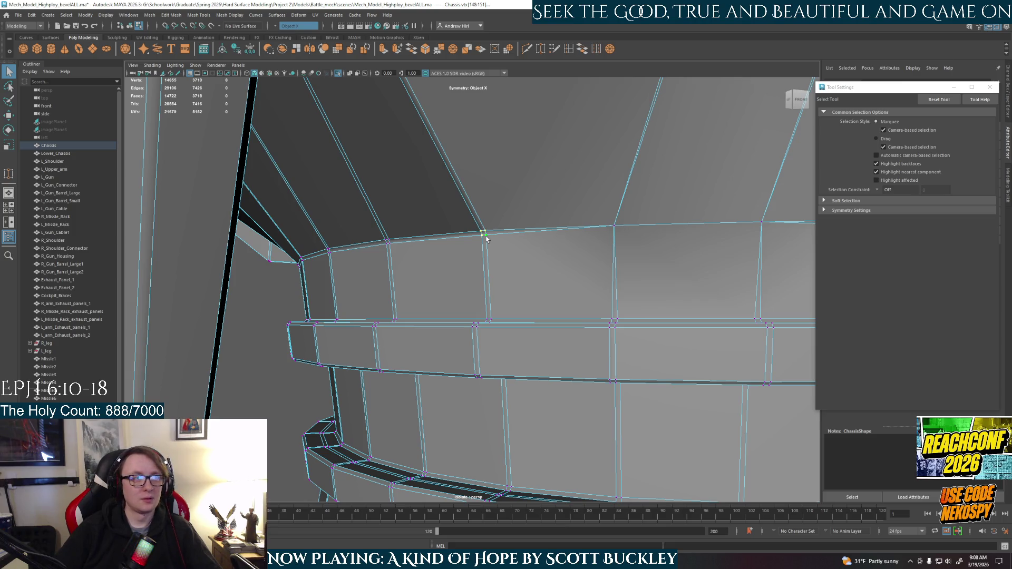
{"action": "right_click_drag", "start_coordinate": [486, 238], "coordinate": [423, 242], "text": "shift"}
{"action": "left_click", "coordinate": [386, 242]}
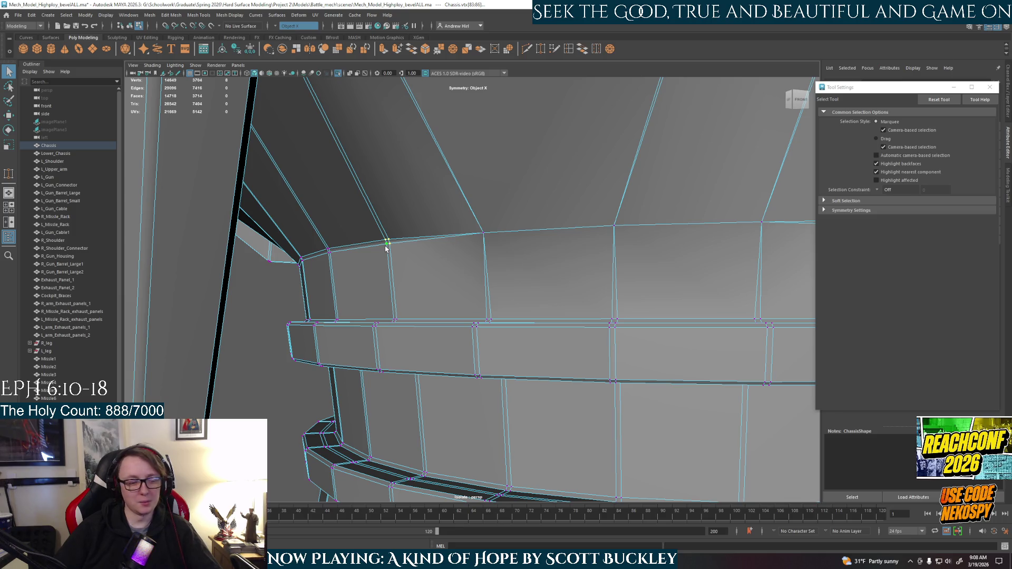
{"action": "key", "text": "g"}
Weld the close vertex pairs on the curved bands below, finishing with a Ctrl+M merge
{"action": "left_click_drag", "start_coordinate": [391, 266], "coordinate": [472, 345], "text": "alt"}
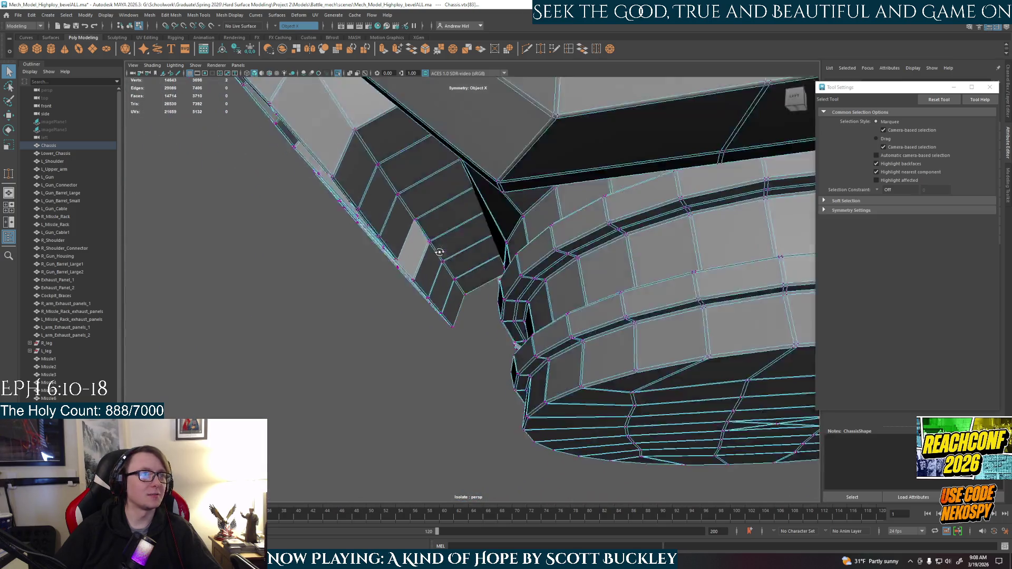
{"action": "scroll", "coordinate": [473, 344], "scroll_direction": "up", "scroll_amount": 5}
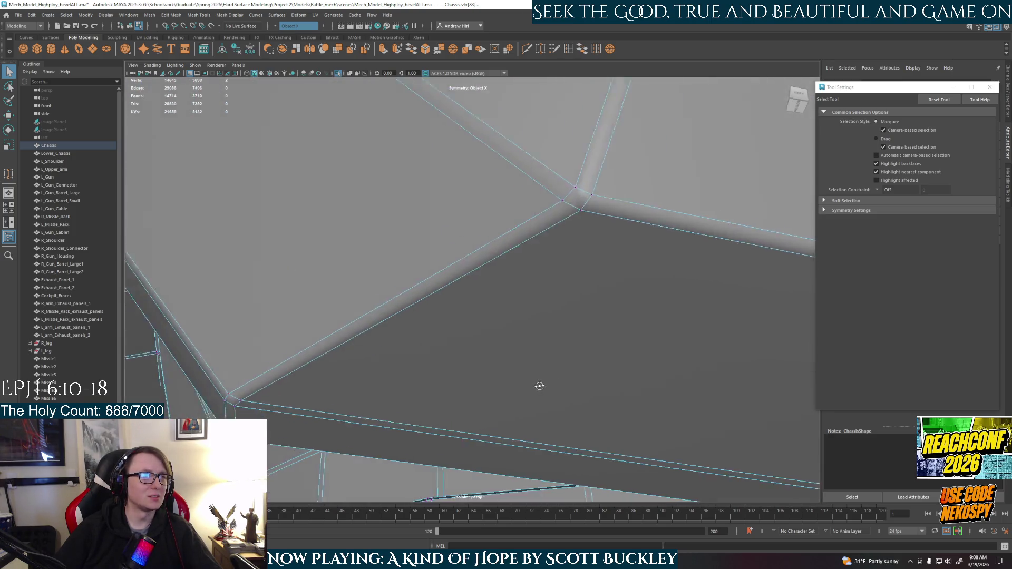
{"action": "scroll", "coordinate": [537, 387], "scroll_direction": "down", "scroll_amount": 2}
{"action": "left_click_drag", "start_coordinate": [569, 384], "coordinate": [593, 338], "text": "alt"}
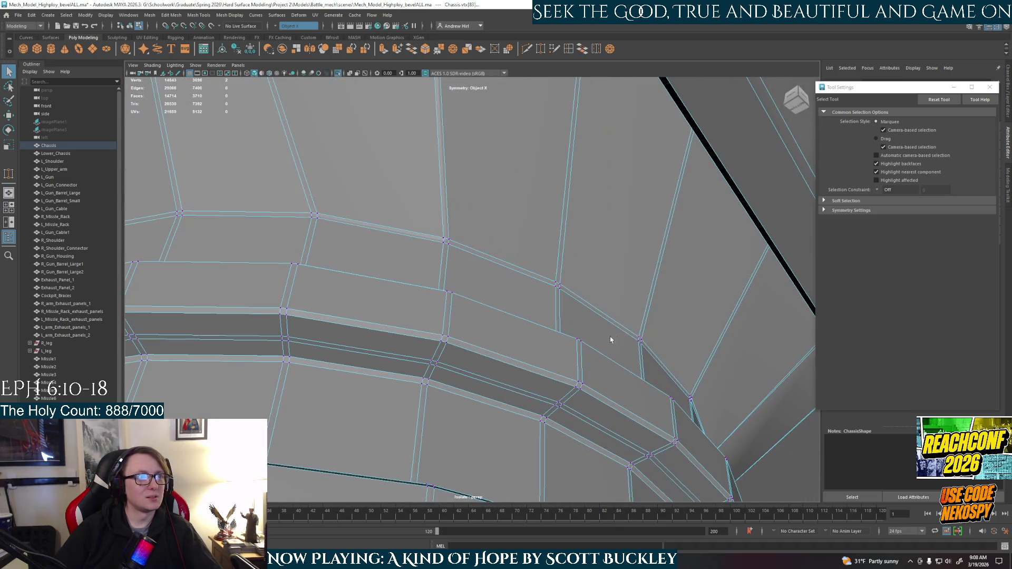
{"action": "left_click_drag", "start_coordinate": [685, 350], "coordinate": [610, 294], "text": "alt"}
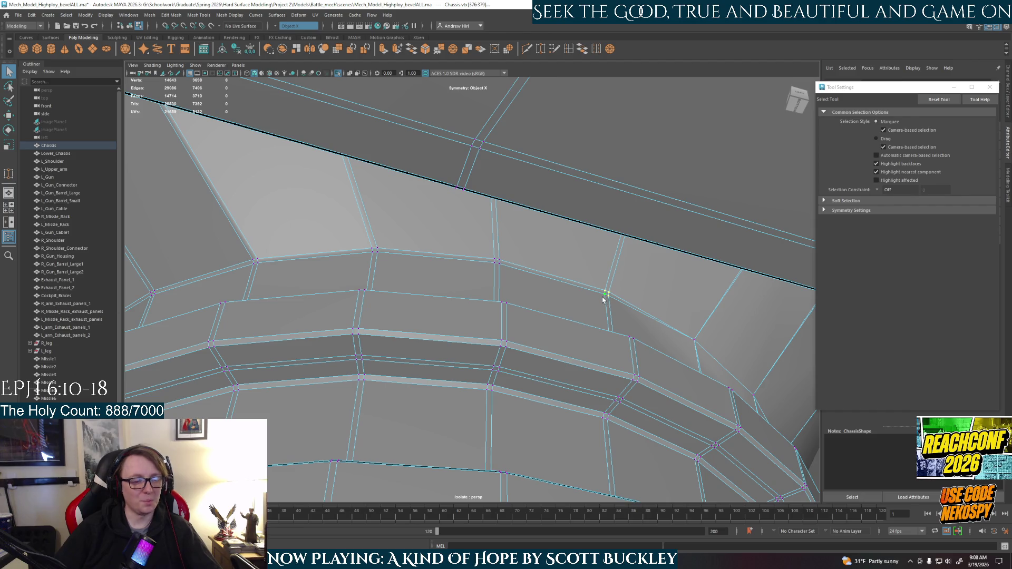
{"action": "left_click_drag", "start_coordinate": [604, 299], "coordinate": [605, 293]}
{"action": "left_click", "coordinate": [496, 261]}
{"action": "left_click_drag", "start_coordinate": [492, 268], "coordinate": [388, 277], "text": "alt"}
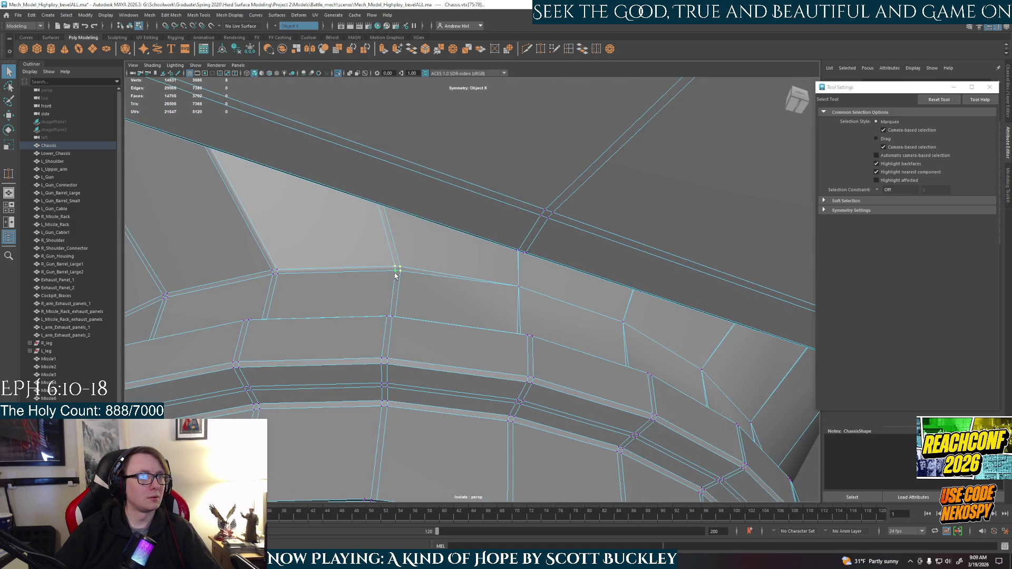
{"action": "key", "text": "ctrl+m"}
{"action": "middle_click_drag", "start_coordinate": [419, 282], "coordinate": [386, 303], "text": "alt"}
Inspect the merged area and select the vertex pair on the lower strip for welding
{"action": "mouse_move", "coordinate": [387, 303]}
{"action": "left_mouse_down", "text": "alt"}
{"action": "mouse_move", "coordinate": [499, 241]}
{"action": "mouse_move", "coordinate": [440, 280]}
{"action": "mouse_move", "coordinate": [448, 313]}
{"action": "mouse_move", "coordinate": [502, 279]}
{"action": "left_mouse_up", "text": "alt"}
{"action": "mouse_move", "coordinate": [438, 323]}
{"action": "left_mouse_down", "text": "alt"}
{"action": "mouse_move", "coordinate": [550, 339]}
{"action": "mouse_move", "coordinate": [463, 305]}
{"action": "left_mouse_up", "text": "alt"}
{"action": "left_click_drag", "start_coordinate": [454, 356], "coordinate": [584, 341], "text": "alt"}
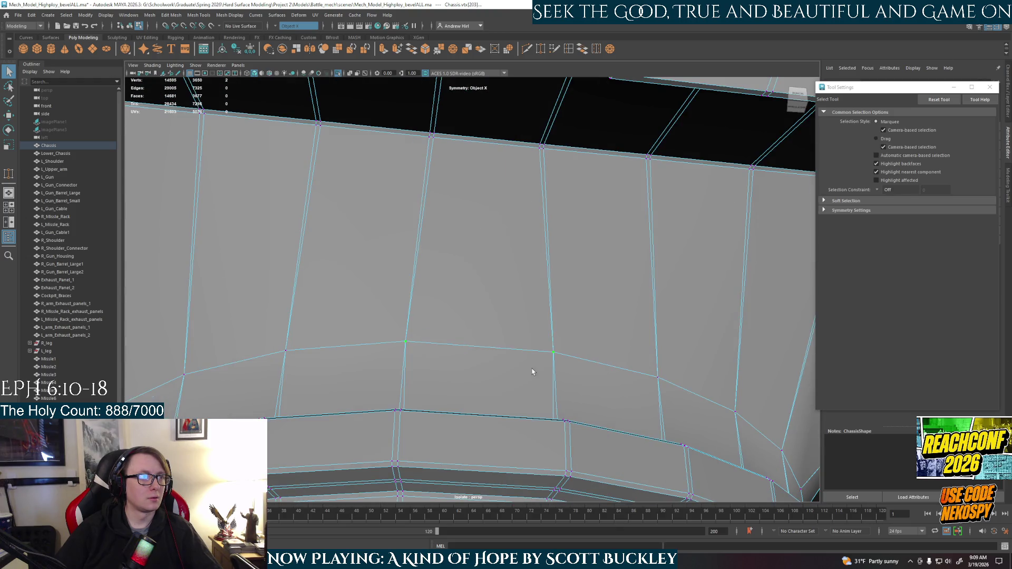
{"action": "scroll", "coordinate": [533, 372], "scroll_direction": "down", "scroll_amount": 5}
{"action": "left_click_drag", "start_coordinate": [532, 372], "coordinate": [495, 327], "text": "alt"}
{"action": "right_click", "coordinate": [495, 327]}
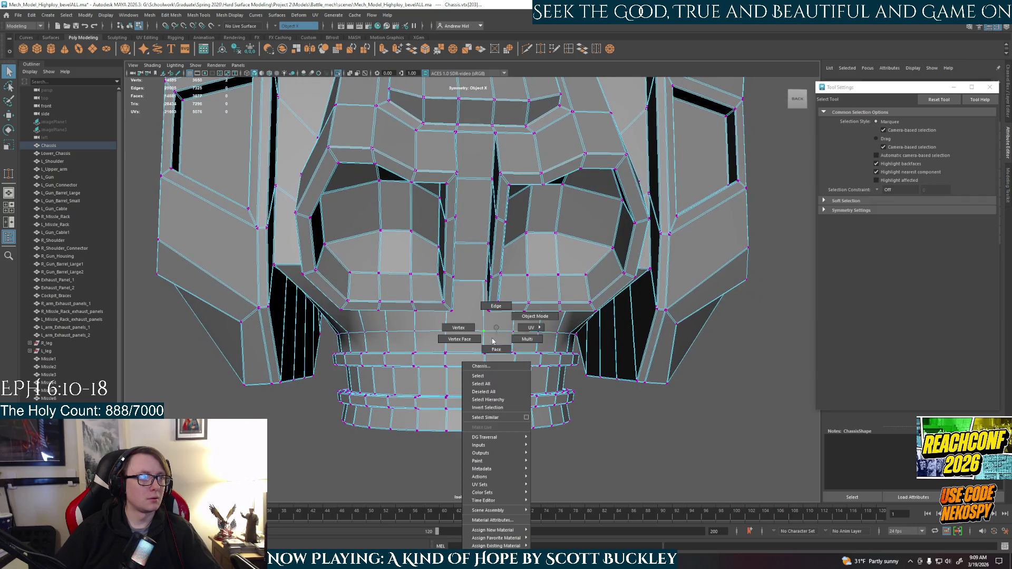
Preview the welded chassis smoothed in object mode from several angles, then reselect the Chassis mesh
{"action": "right_click_drag", "start_coordinate": [493, 340], "coordinate": [535, 317]}
{"action": "key", "text": "3"}
{"action": "left_click", "coordinate": [616, 417]}
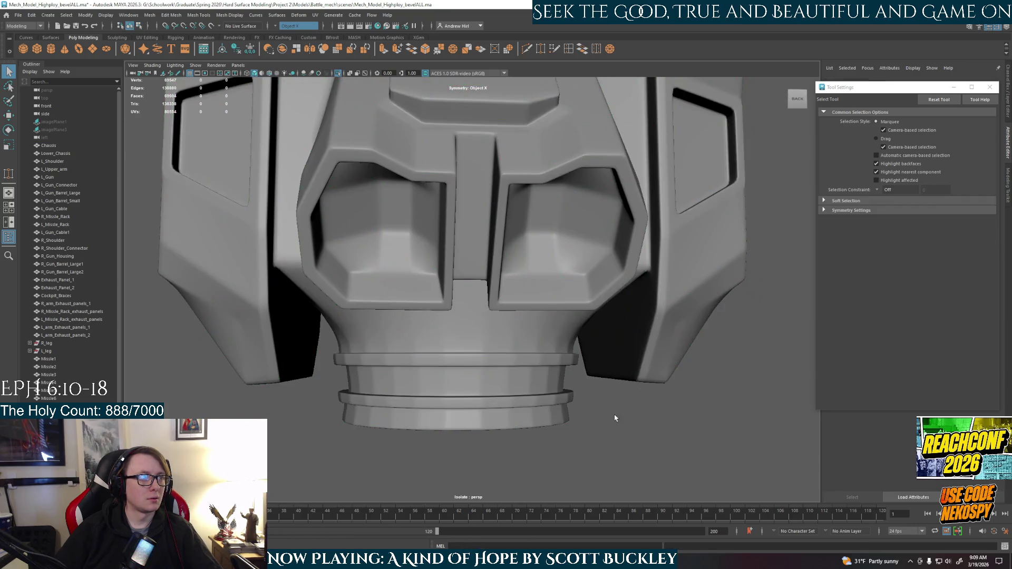
{"action": "left_click_drag", "start_coordinate": [615, 417], "coordinate": [535, 420], "text": "alt"}
{"action": "left_click_drag", "start_coordinate": [583, 413], "coordinate": [538, 417], "text": "alt"}
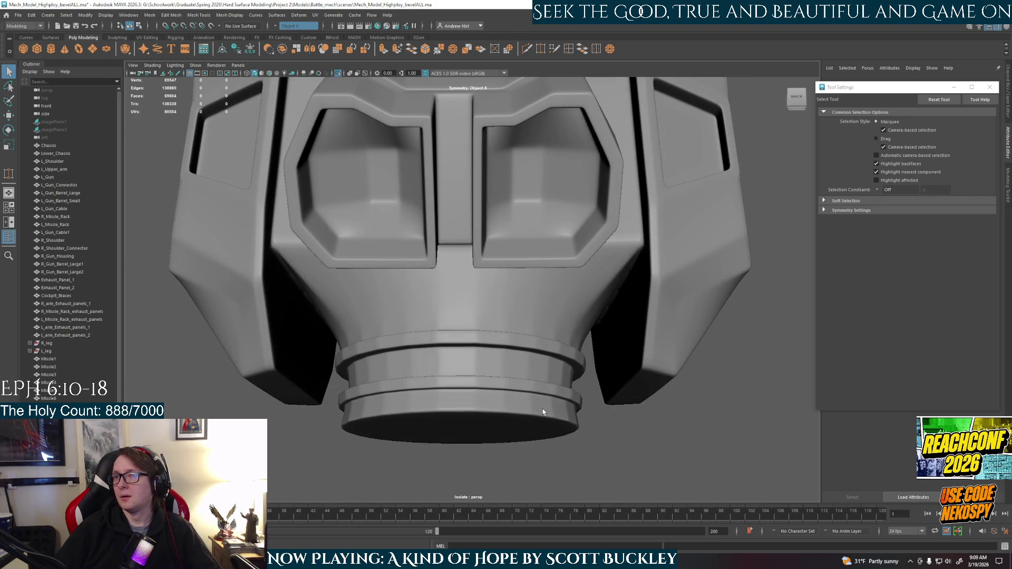
{"action": "scroll", "coordinate": [467, 404], "scroll_direction": "up", "scroll_amount": 3}
{"action": "left_click", "coordinate": [467, 400]}
{"action": "scroll", "coordinate": [485, 347], "scroll_direction": "up", "scroll_amount": 2}
{"action": "scroll", "coordinate": [485, 346], "scroll_direction": "up", "scroll_amount": 2}
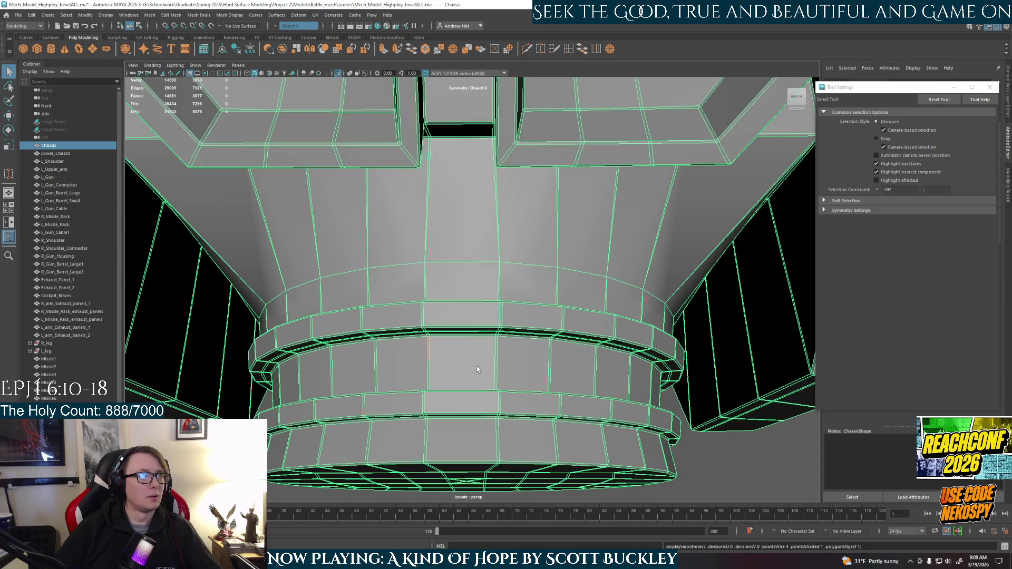
{"action": "scroll", "coordinate": [476, 366], "scroll_direction": "up", "scroll_amount": 2}
{"action": "scroll", "coordinate": [471, 376], "scroll_direction": "up", "scroll_amount": 2}
{"action": "scroll", "coordinate": [464, 389], "scroll_direction": "up", "scroll_amount": 3}
{"action": "scroll", "coordinate": [464, 388], "scroll_direction": "down", "scroll_amount": 3}
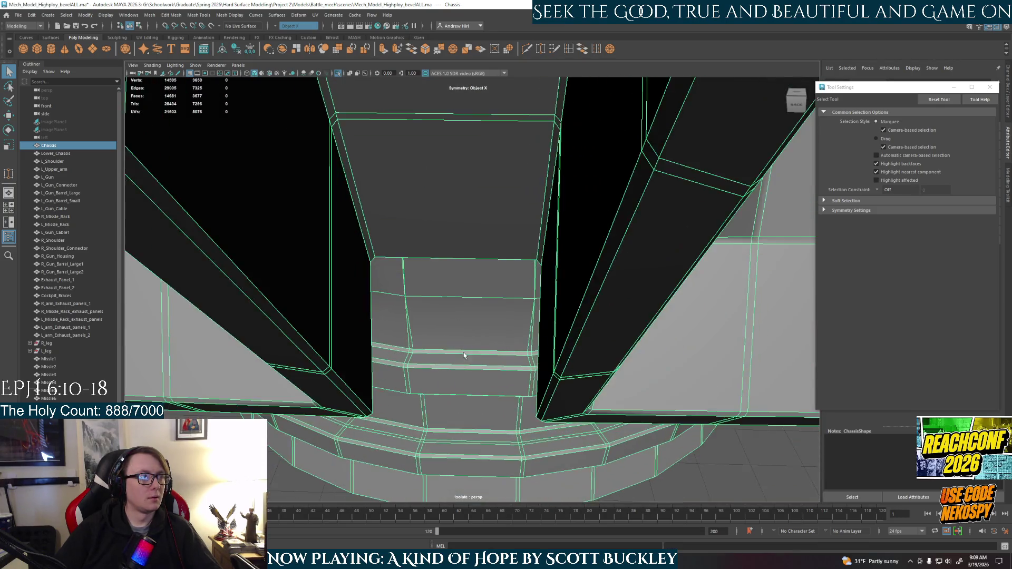
{"action": "scroll", "coordinate": [458, 375], "scroll_direction": "down", "scroll_amount": 3}
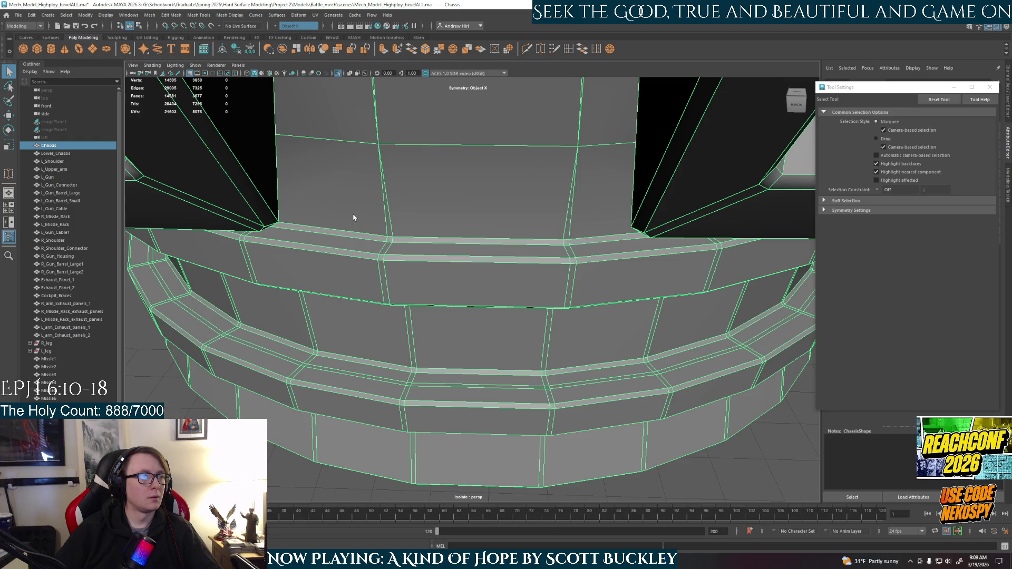
Switch the chassis to vertex editing and weld the two vertices on the thin bevel strip
{"action": "mouse_move", "coordinate": [387, 243]}
{"action": "right_mouse_down"}
{"action": "mouse_move", "coordinate": [389, 212]}
{"action": "mouse_move", "coordinate": [371, 234]}
{"action": "right_mouse_up"}
{"action": "left_click", "coordinate": [387, 230]}
{"action": "left_click_drag", "start_coordinate": [409, 231], "coordinate": [383, 246]}
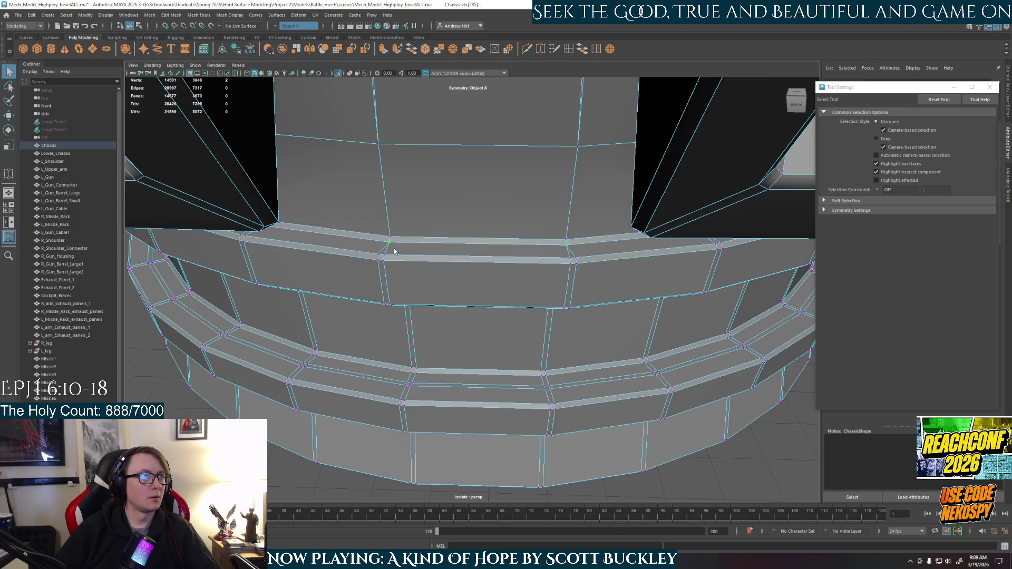
{"action": "right_click_drag", "start_coordinate": [373, 266], "coordinate": [398, 297], "text": "shift"}
{"action": "left_click_drag", "start_coordinate": [426, 288], "coordinate": [438, 274], "text": "alt"}
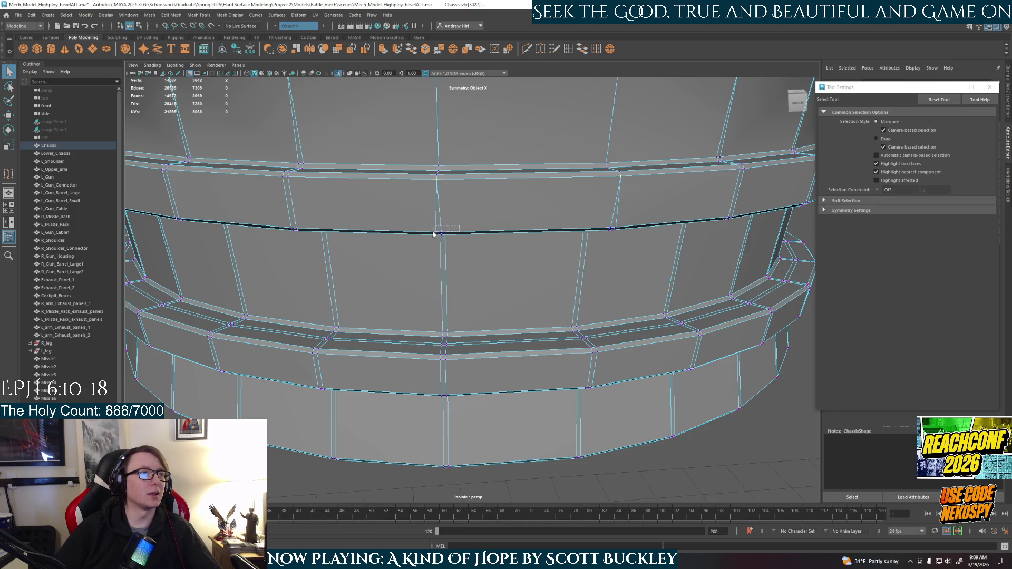
{"action": "mouse_move", "coordinate": [490, 244]}
{"action": "left_mouse_down", "text": "alt"}
{"action": "mouse_move", "coordinate": [490, 194]}
{"action": "mouse_move", "coordinate": [501, 352]}
{"action": "mouse_move", "coordinate": [505, 335]}
{"action": "left_mouse_up", "text": "alt"}
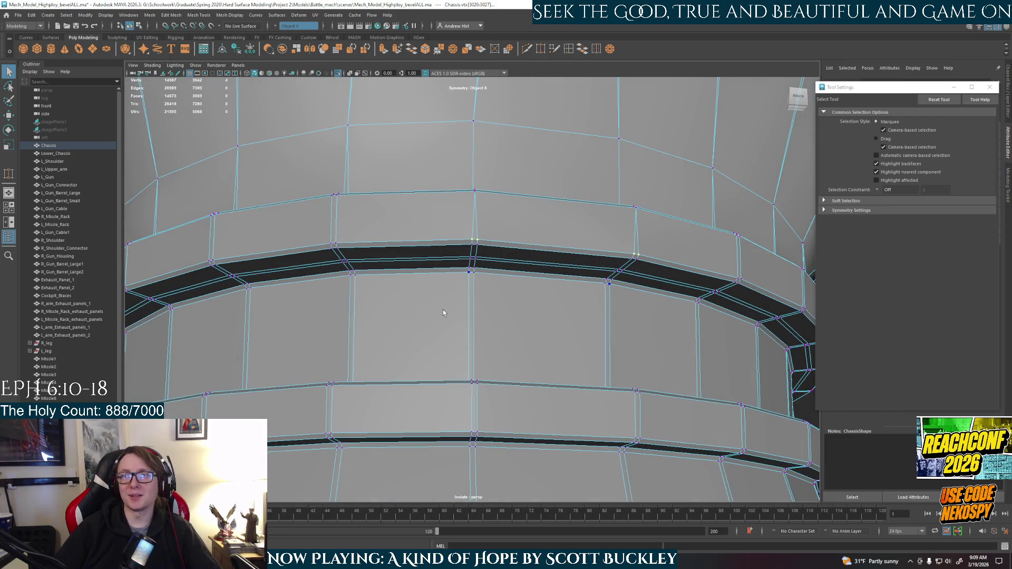
{"action": "scroll", "coordinate": [474, 267], "scroll_direction": "up", "scroll_amount": 2}
{"action": "scroll", "coordinate": [485, 293], "scroll_direction": "up", "scroll_amount": 2}
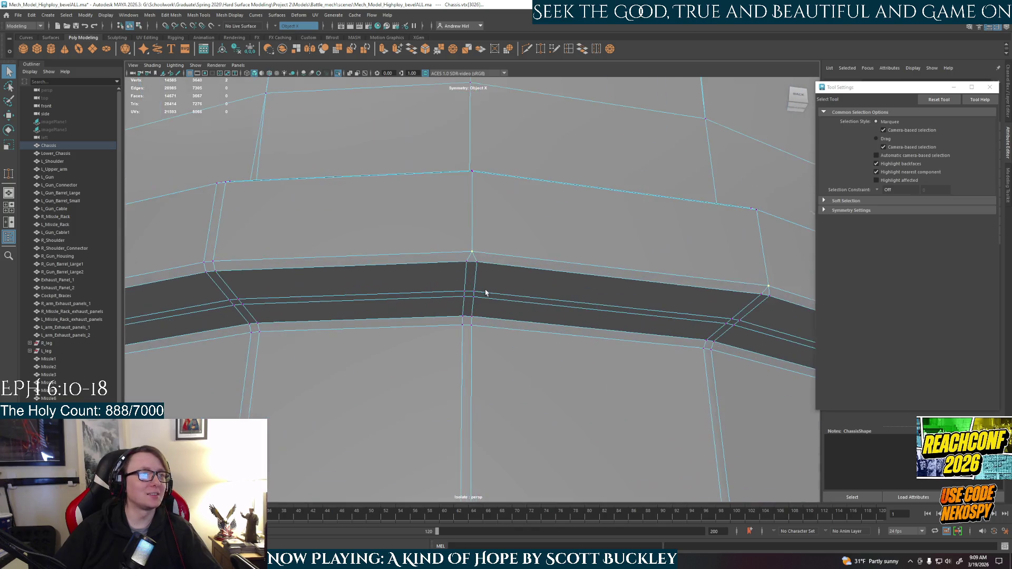
Nudge the centre edge loop slightly upward and select the lower bevel-strip vertex pair
{"action": "left_click_drag", "start_coordinate": [471, 260], "coordinate": [471, 251]}
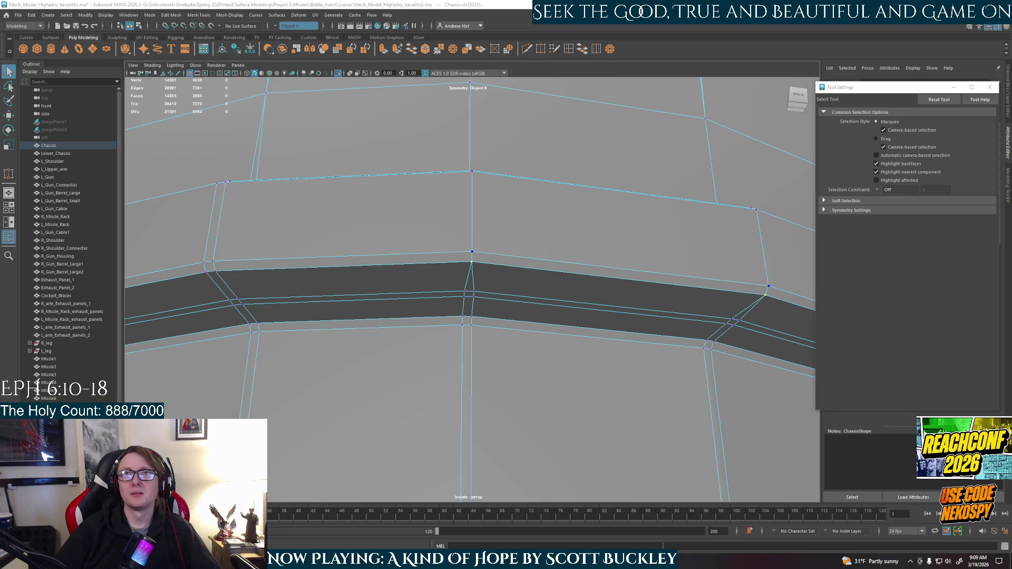
{"action": "left_click", "coordinate": [475, 290]}
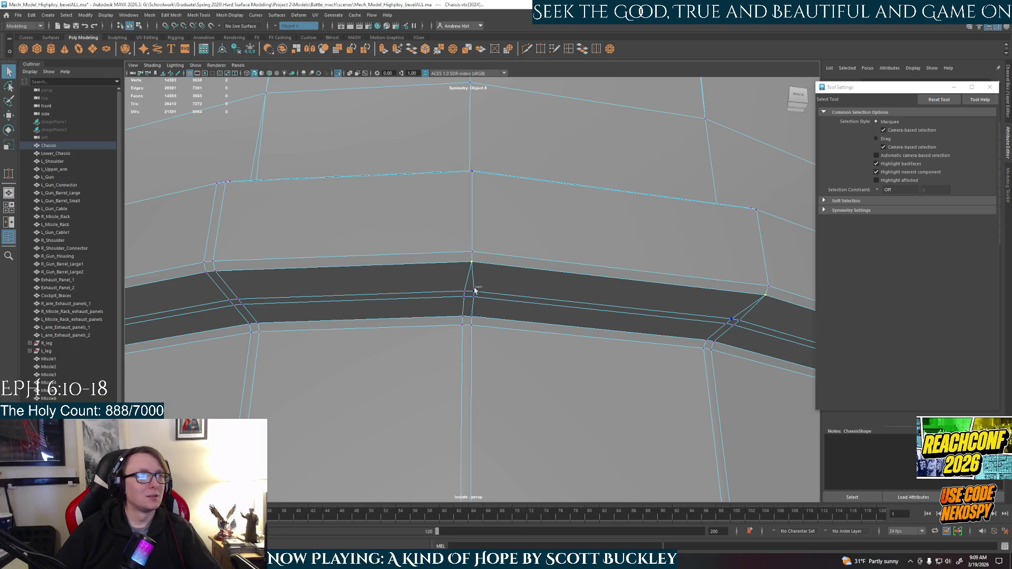
{"action": "left_click_drag", "start_coordinate": [458, 295], "coordinate": [458, 295]}
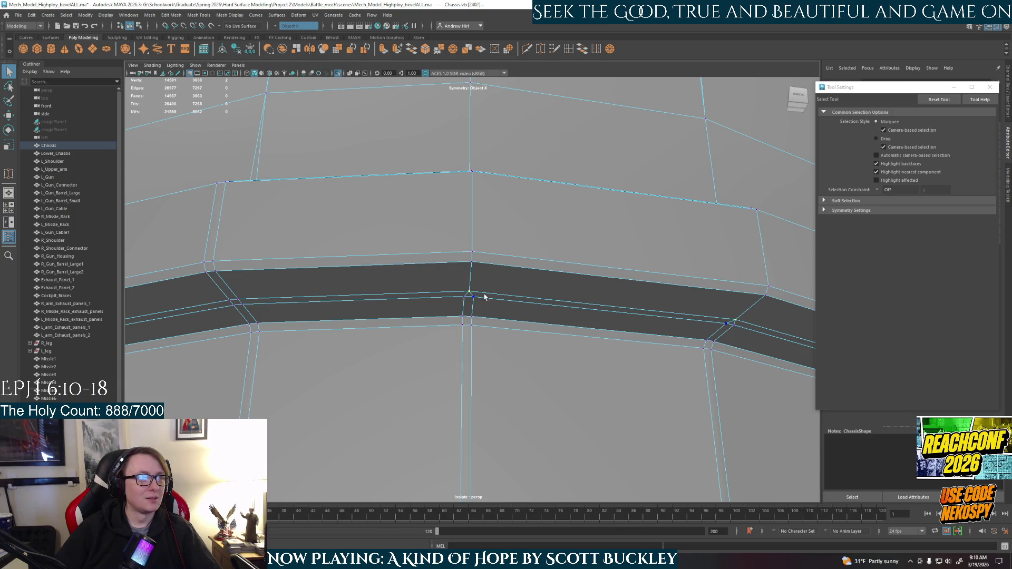
{"action": "left_click", "coordinate": [477, 325]}
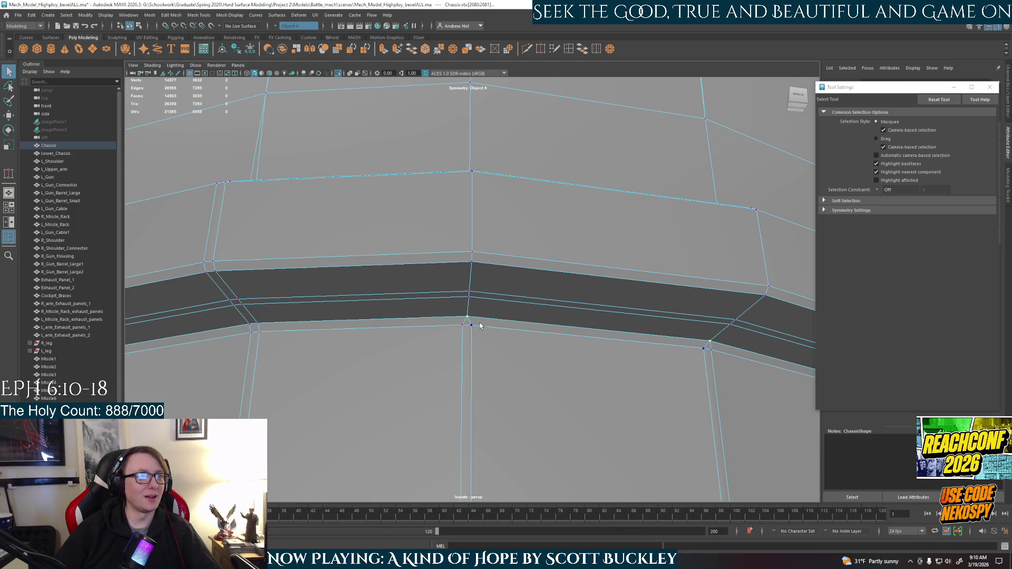
{"action": "scroll", "coordinate": [450, 335], "scroll_direction": "down", "scroll_amount": 5}
{"action": "scroll", "coordinate": [479, 332], "scroll_direction": "up", "scroll_amount": 3}
Cut connecting edges down the chassis rings to the lower edge vertices
{"action": "middle_click_drag", "start_coordinate": [480, 332], "coordinate": [482, 307], "text": "alt"}
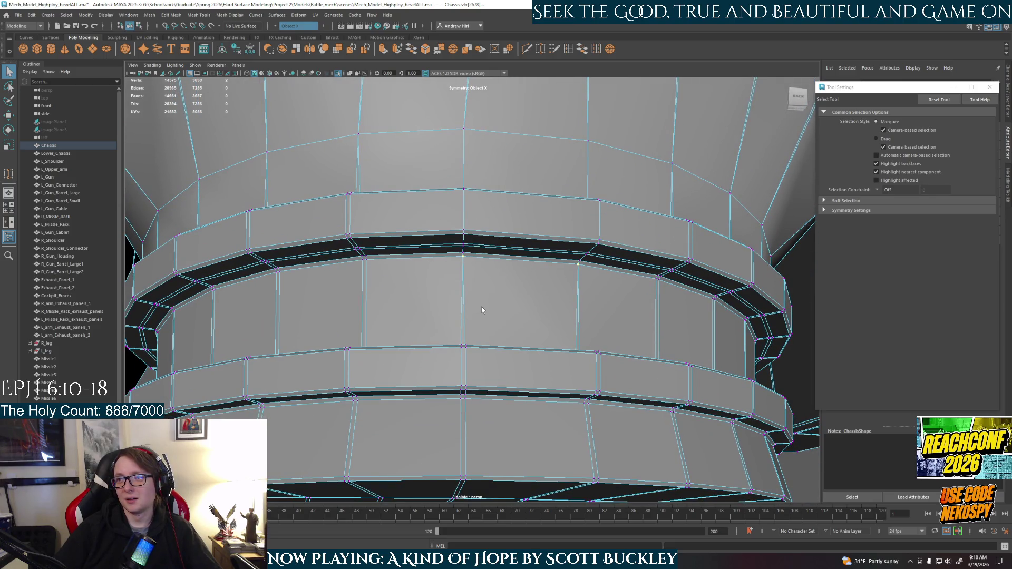
{"action": "left_click_drag", "start_coordinate": [474, 324], "coordinate": [480, 213], "text": "alt"}
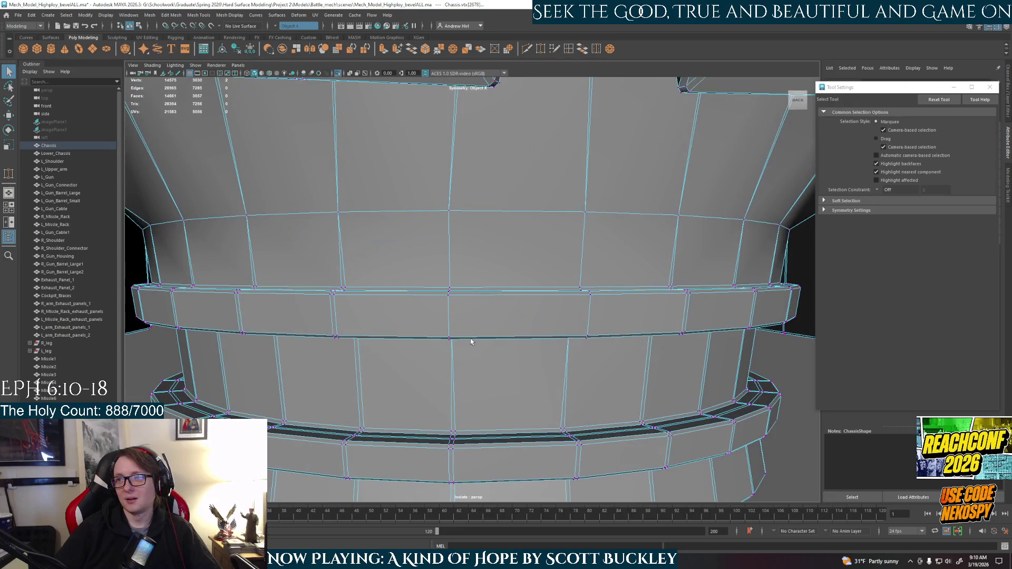
{"action": "scroll", "coordinate": [480, 214], "scroll_direction": "up", "scroll_amount": 2}
{"action": "scroll", "coordinate": [481, 227], "scroll_direction": "up", "scroll_amount": 2}
{"action": "scroll", "coordinate": [507, 305], "scroll_direction": "up", "scroll_amount": 3}
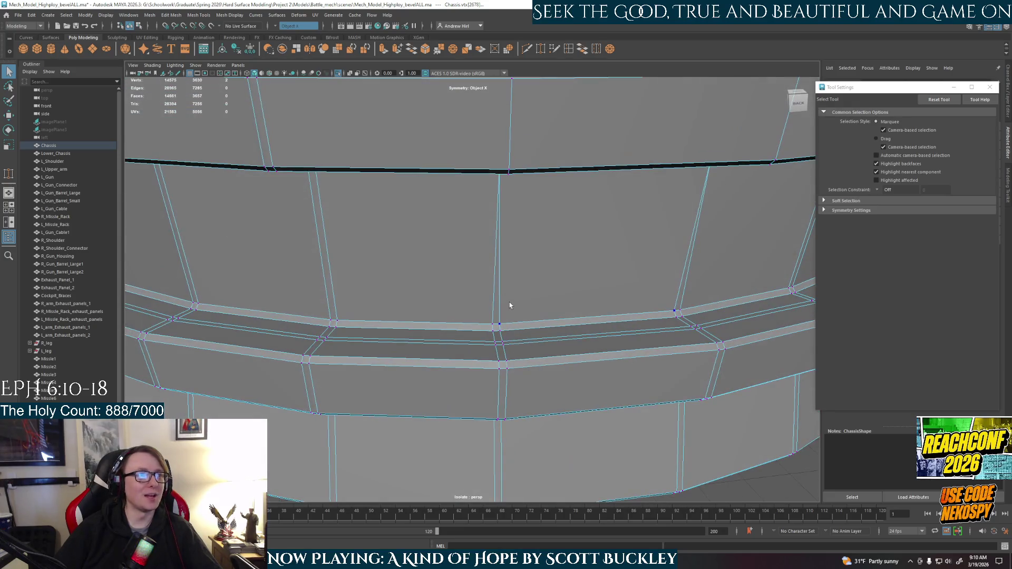
{"action": "left_click", "coordinate": [484, 328]}
{"action": "left_click", "coordinate": [497, 342]}
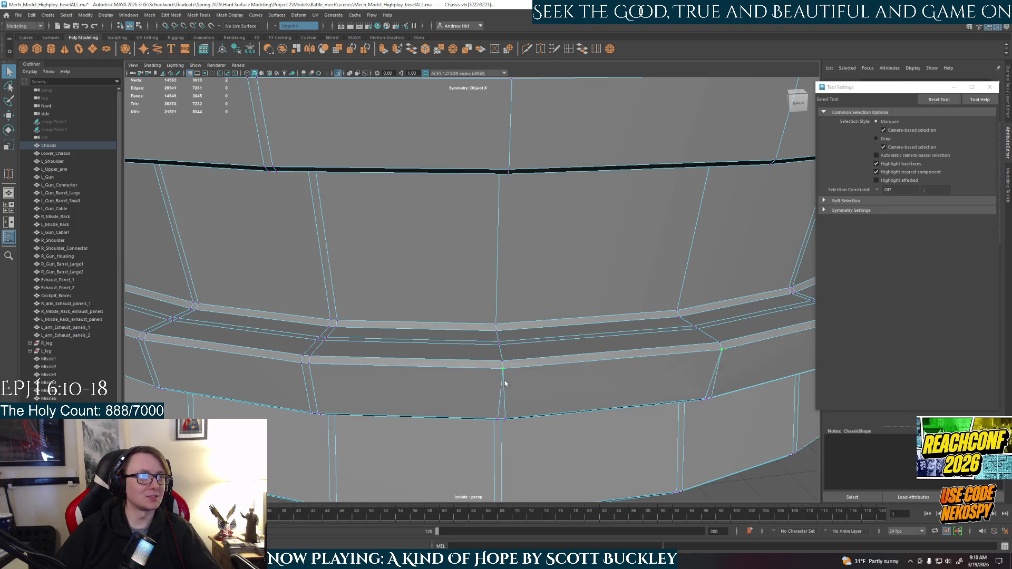
{"action": "left_click_drag", "start_coordinate": [519, 385], "coordinate": [521, 377], "text": "alt"}
{"action": "left_click", "coordinate": [507, 161]}
{"action": "left_click", "coordinate": [504, 186]}
{"action": "left_click", "coordinate": [517, 302]}
{"action": "scroll", "coordinate": [506, 292], "scroll_direction": "down", "scroll_amount": 3}
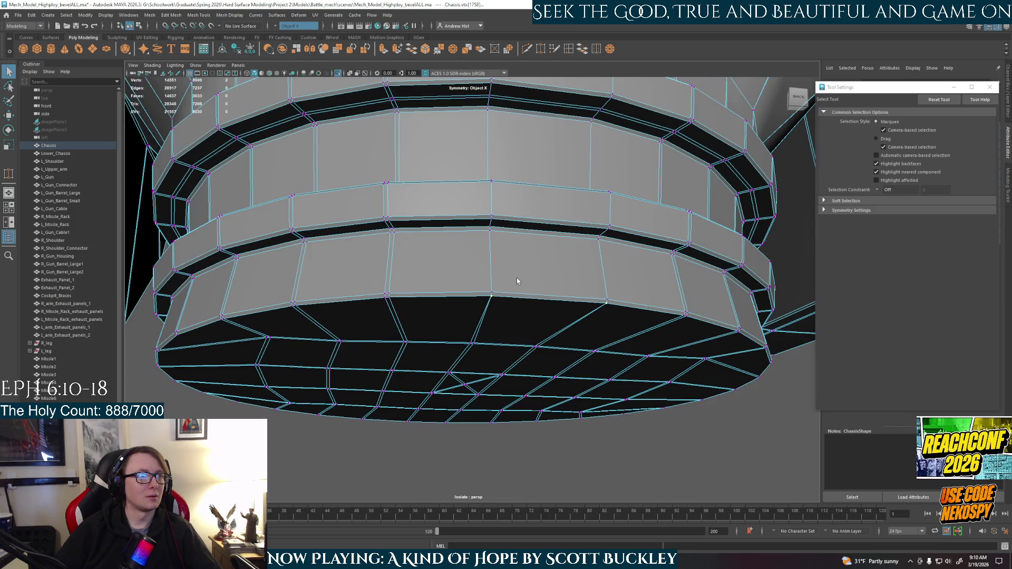
{"action": "scroll", "coordinate": [455, 247], "scroll_direction": "up", "scroll_amount": 2}
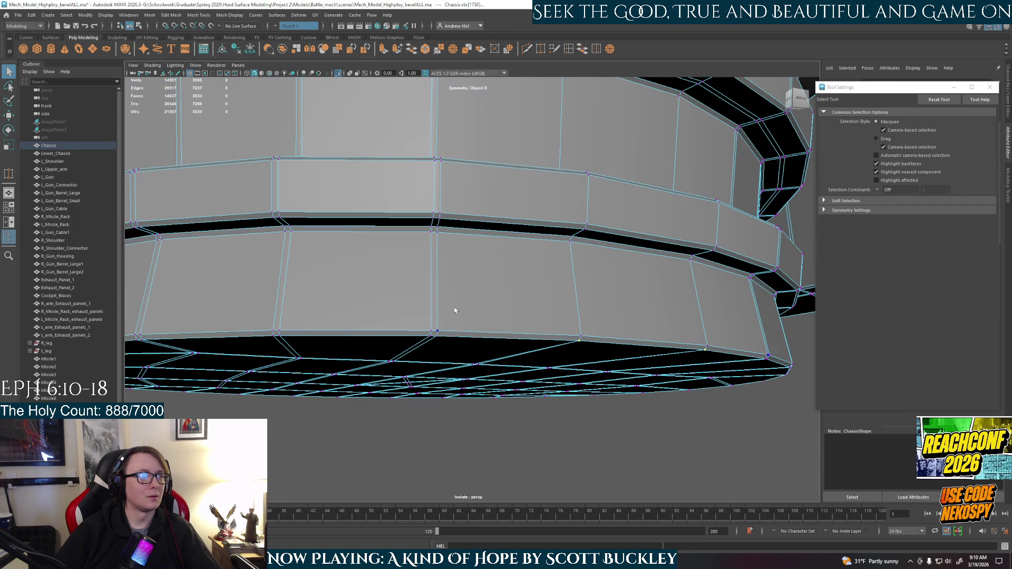
{"action": "scroll", "coordinate": [454, 310], "scroll_direction": "up", "scroll_amount": 3}
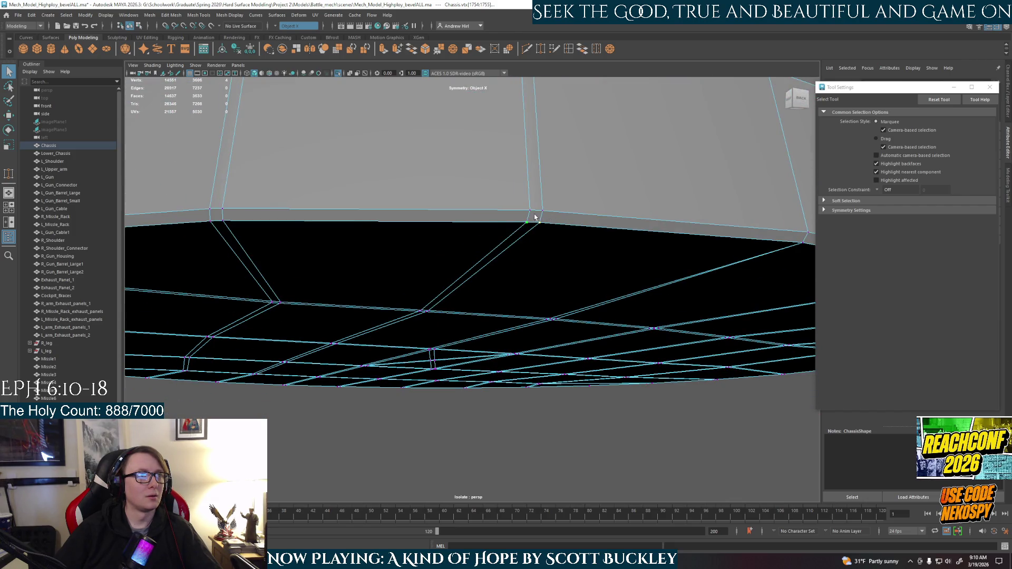
Merge the doubled vertical edge and bottom vertices, then undo the last merge
{"action": "left_click_drag", "start_coordinate": [579, 145], "coordinate": [564, 245], "text": "alt"}
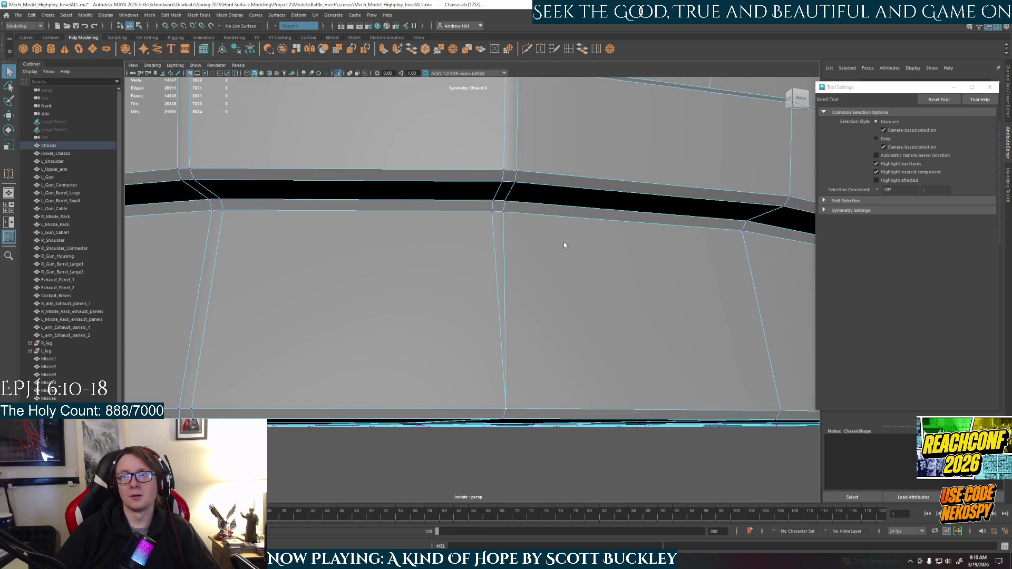
{"action": "mouse_move", "coordinate": [491, 212]}
{"action": "left_mouse_down"}
{"action": "mouse_move", "coordinate": [504, 212]}
{"action": "mouse_move", "coordinate": [509, 262]}
{"action": "mouse_move", "coordinate": [506, 252]}
{"action": "left_mouse_up"}
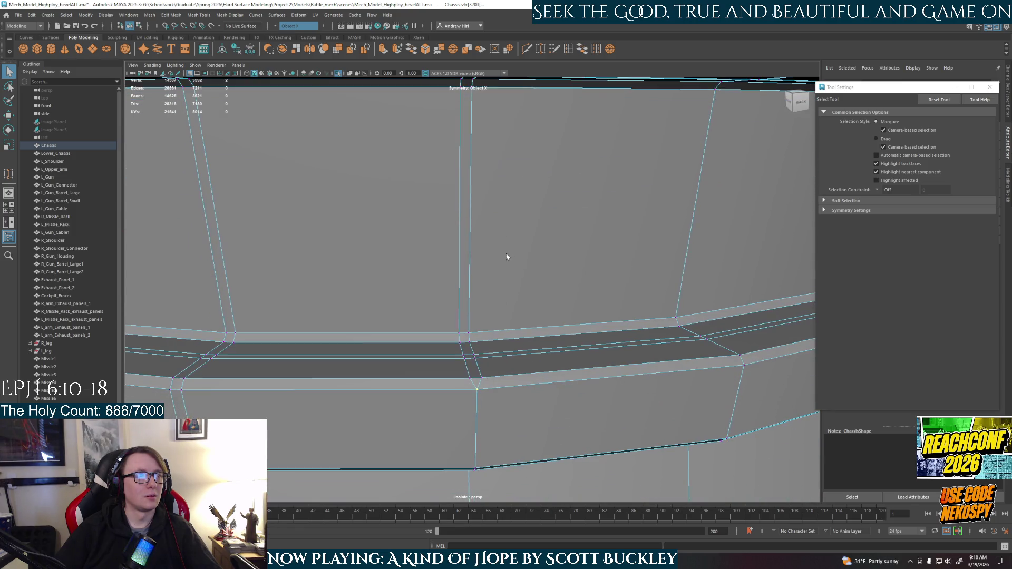
{"action": "left_click_drag", "start_coordinate": [488, 368], "coordinate": [462, 366]}
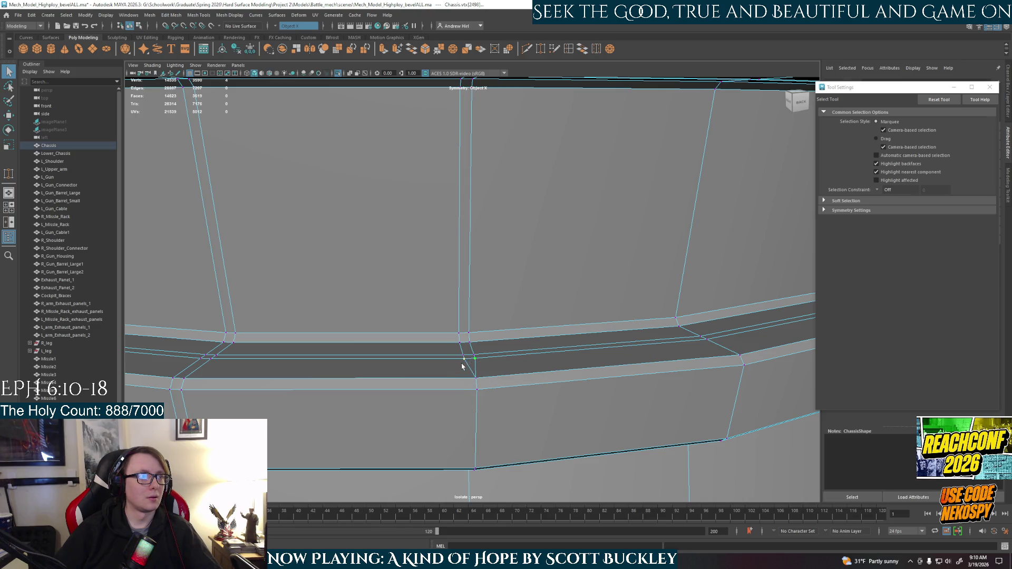
{"action": "key", "text": "ctrl+z"}
{"action": "scroll", "coordinate": [465, 357], "scroll_direction": "down", "scroll_amount": 2}
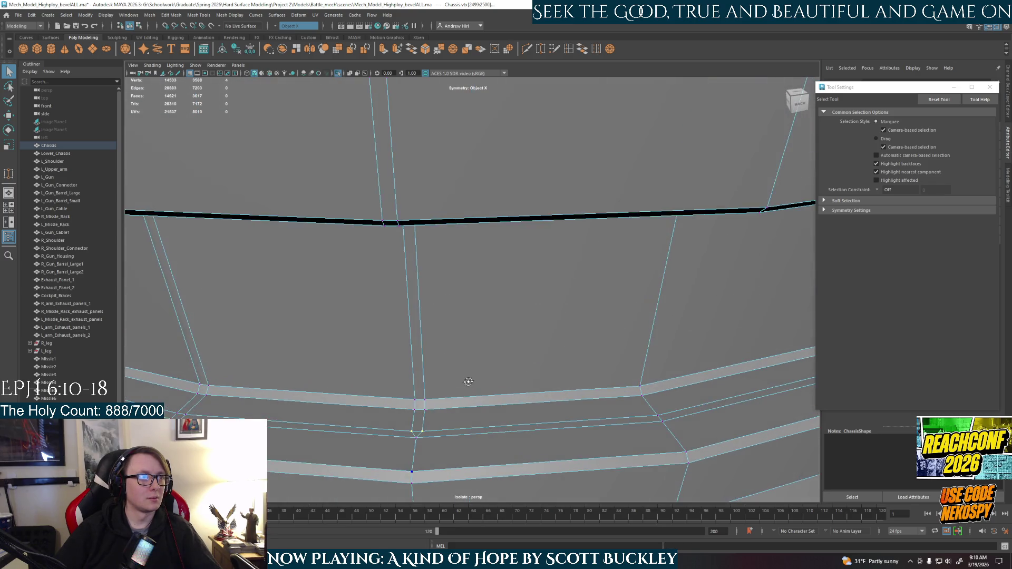
{"action": "scroll", "coordinate": [466, 360], "scroll_direction": "down", "scroll_amount": 1}
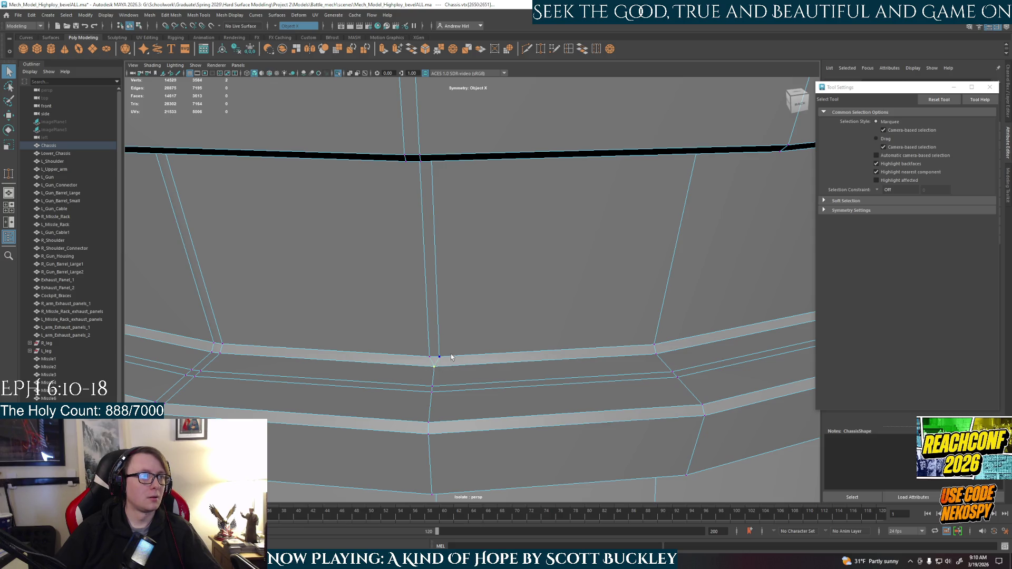
Inspect the chassis band and undo the last repeated edit (RepeatLast)
{"action": "mouse_move", "coordinate": [447, 360]}
{"action": "left_mouse_down", "text": "alt"}
{"action": "mouse_move", "coordinate": [468, 291]}
{"action": "mouse_move", "coordinate": [501, 376]}
{"action": "mouse_move", "coordinate": [499, 251]}
{"action": "left_mouse_up", "text": "alt"}
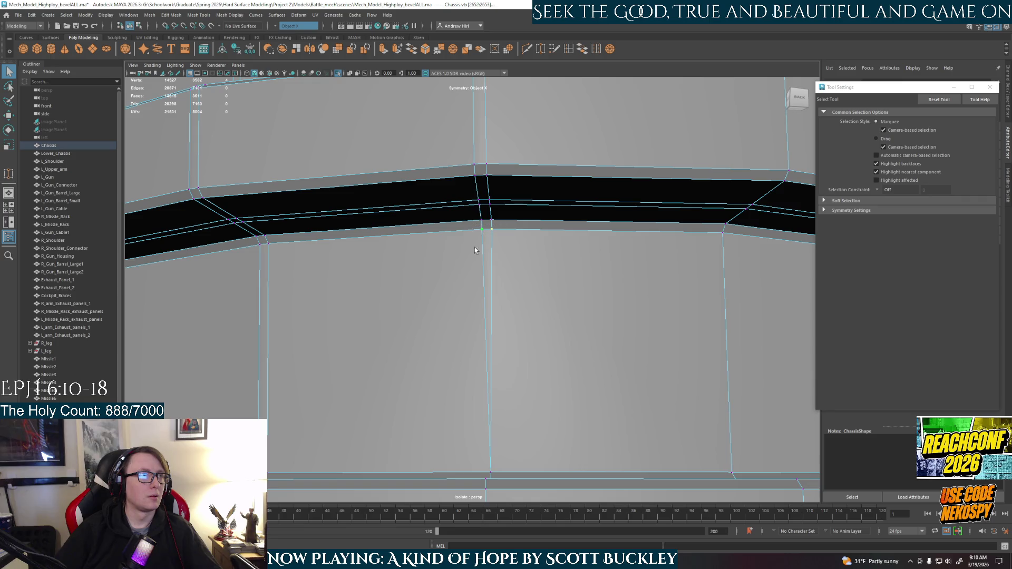
{"action": "scroll", "coordinate": [486, 235], "scroll_direction": "down", "scroll_amount": 3}
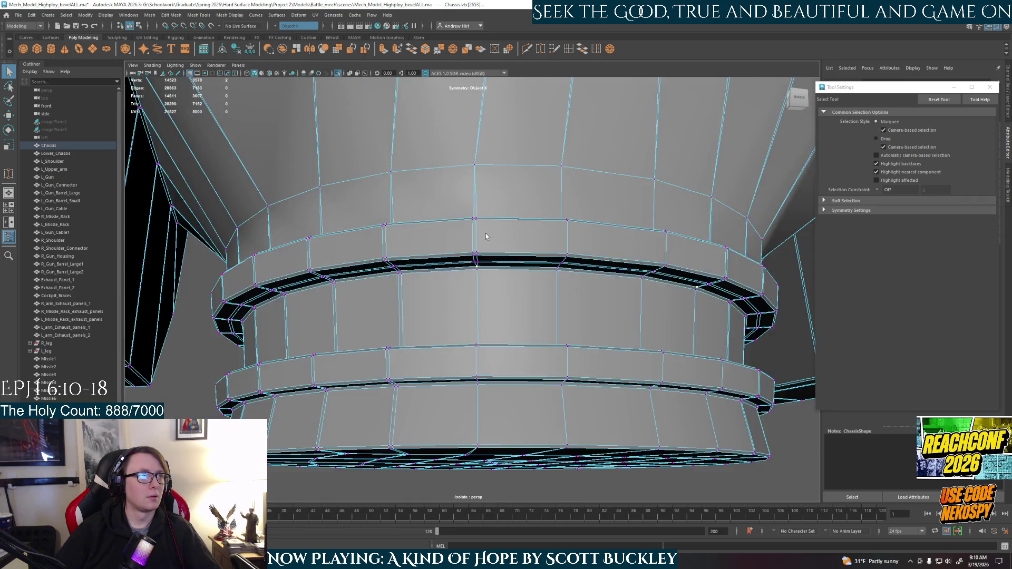
{"action": "scroll", "coordinate": [486, 235], "scroll_direction": "down", "scroll_amount": 5}
{"action": "right_click_drag", "start_coordinate": [524, 326], "coordinate": [609, 368]}
{"action": "key", "text": "ctrl+z"}
{"action": "left_click", "coordinate": [32, 15]}
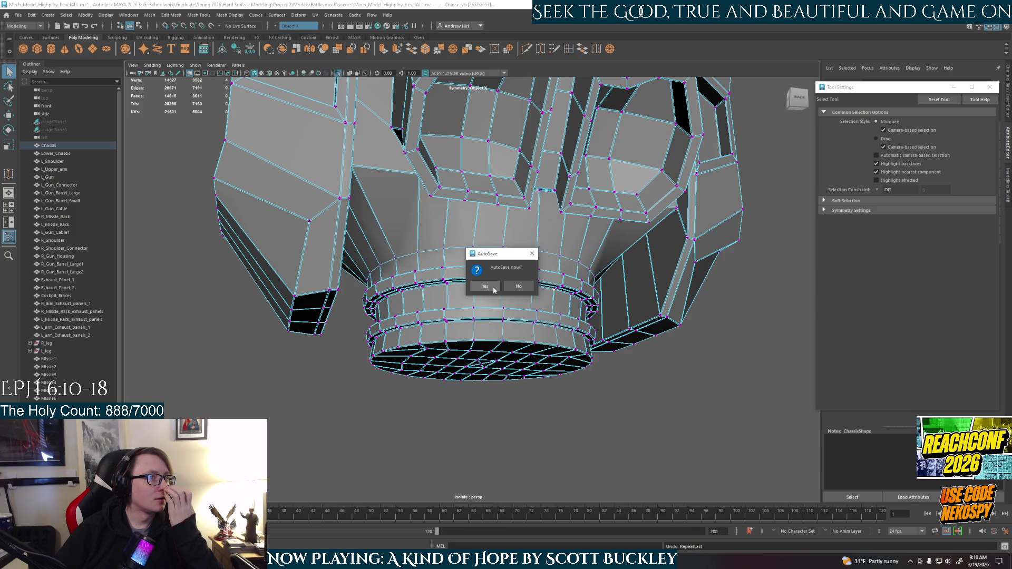
Accept the autosave prompt and reopen the Mech_Model_Lowpoly.ma scene
{"action": "left_click", "coordinate": [494, 289]}
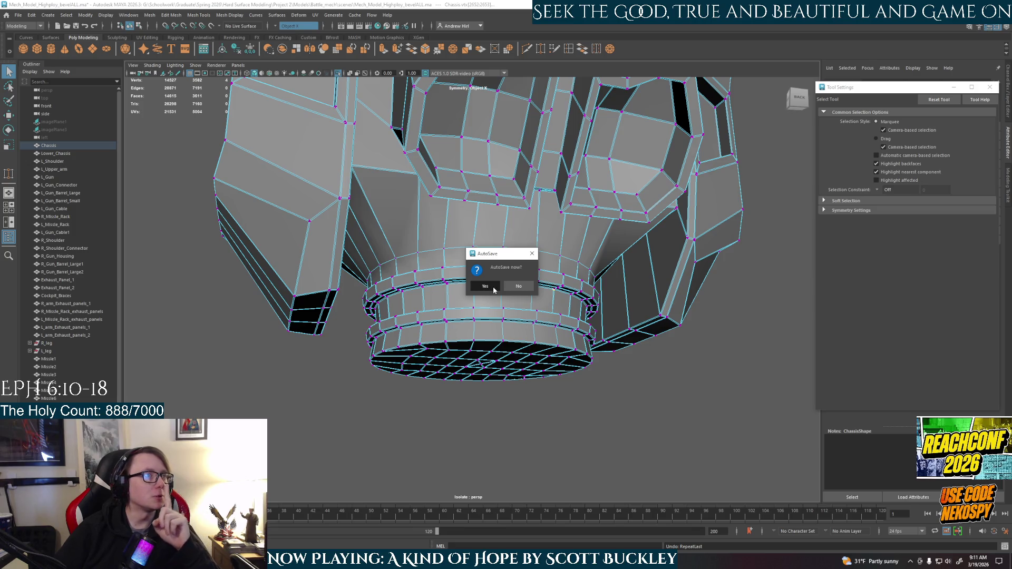
{"action": "left_click", "coordinate": [16, 16]}
{"action": "left_click", "coordinate": [17, 16]}
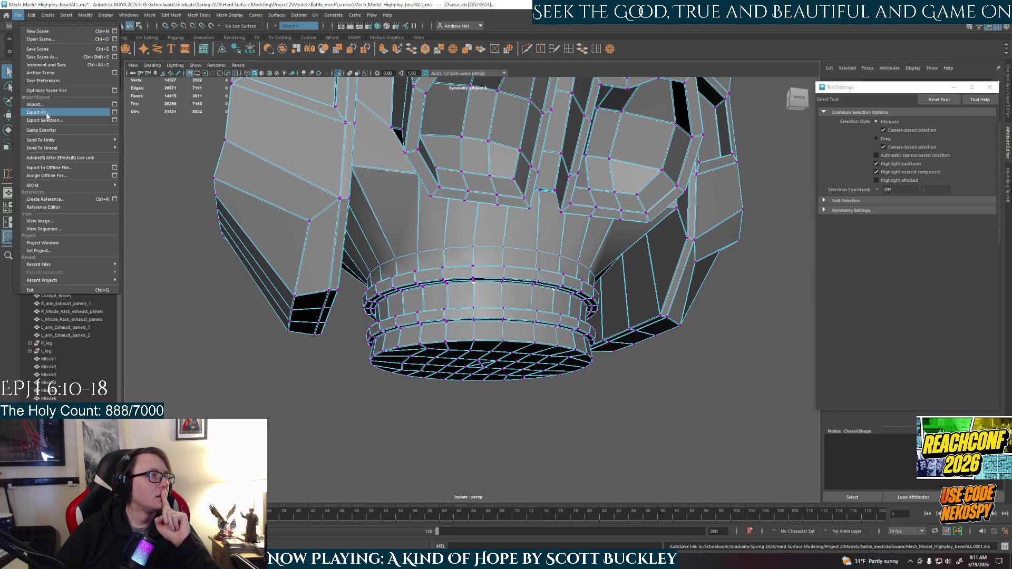
{"action": "left_click", "coordinate": [46, 39]}
{"action": "double_click", "coordinate": [181, 156]}
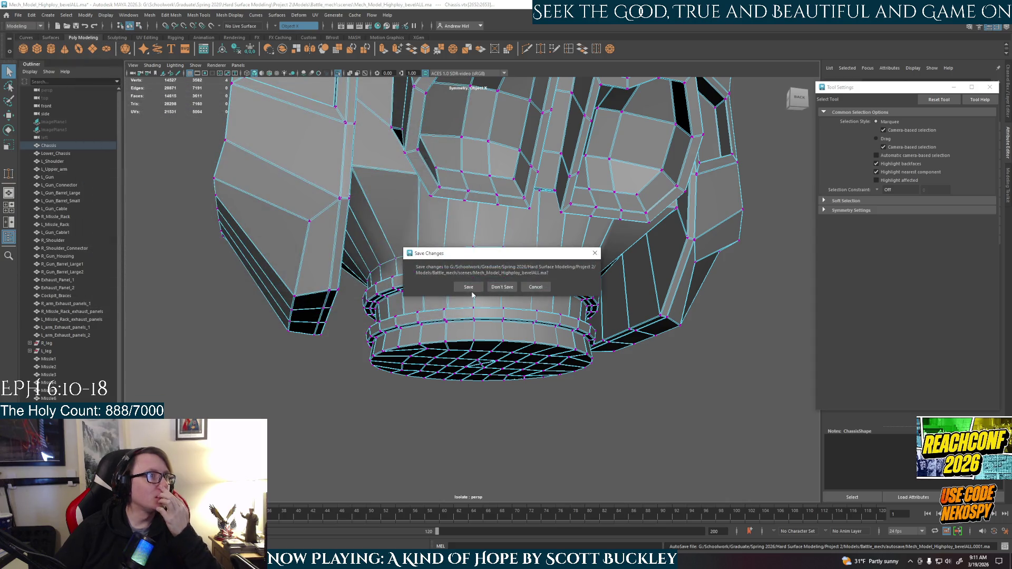
{"action": "left_click", "coordinate": [502, 287]}
Select the Chassis and save the scene over the existing Mech_Model_Highploy_bevelALL file
{"action": "left_click", "coordinate": [50, 146]}
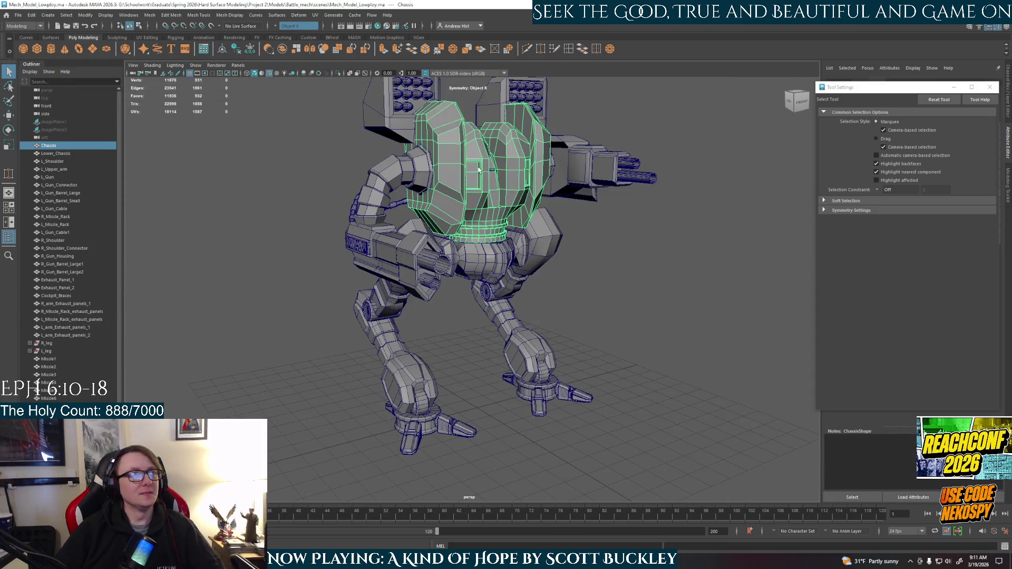
{"action": "left_click", "coordinate": [17, 15]}
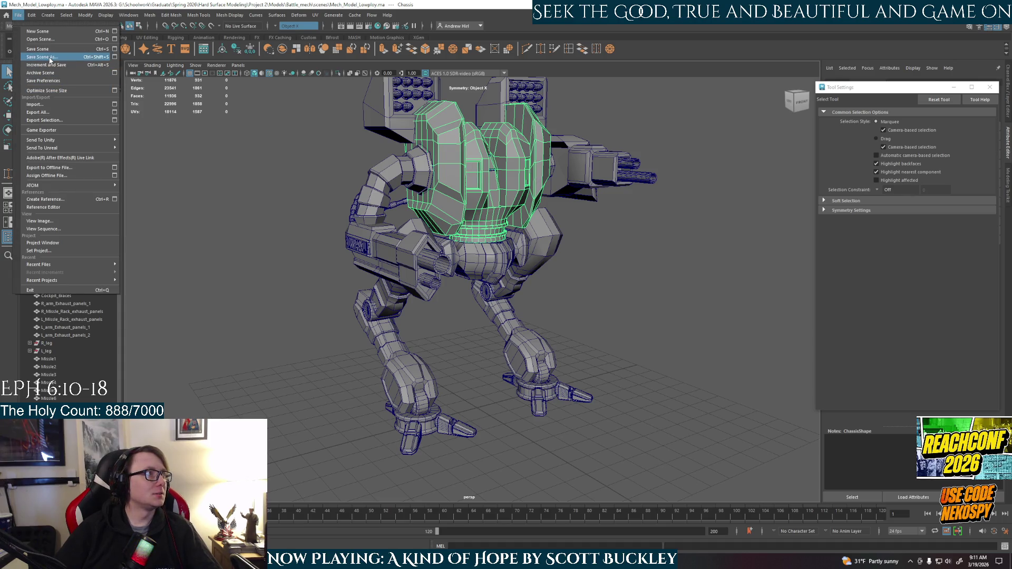
{"action": "left_click", "coordinate": [41, 56]}
{"action": "left_click", "coordinate": [455, 297]}
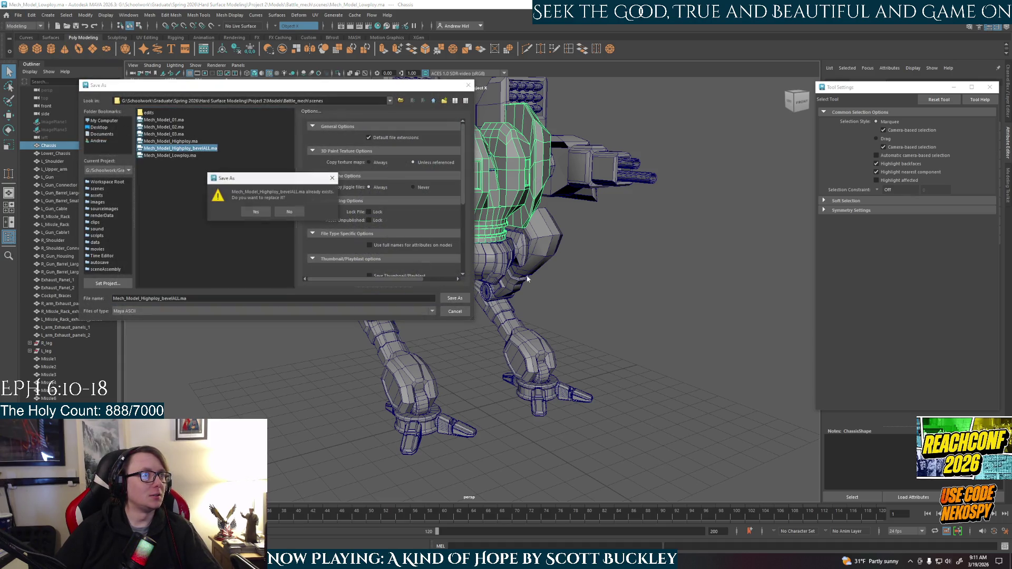
{"action": "left_click", "coordinate": [264, 214]}
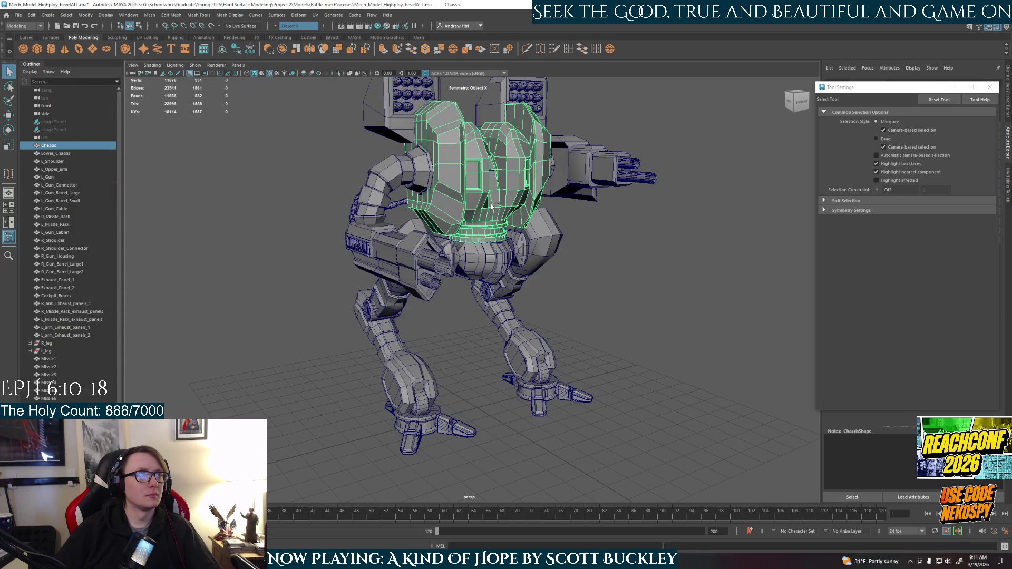
Isolate the Chassis, switch to edge mode and select edge loops plus a marquee of chassis edges
{"action": "key", "text": "ctrl+1"}
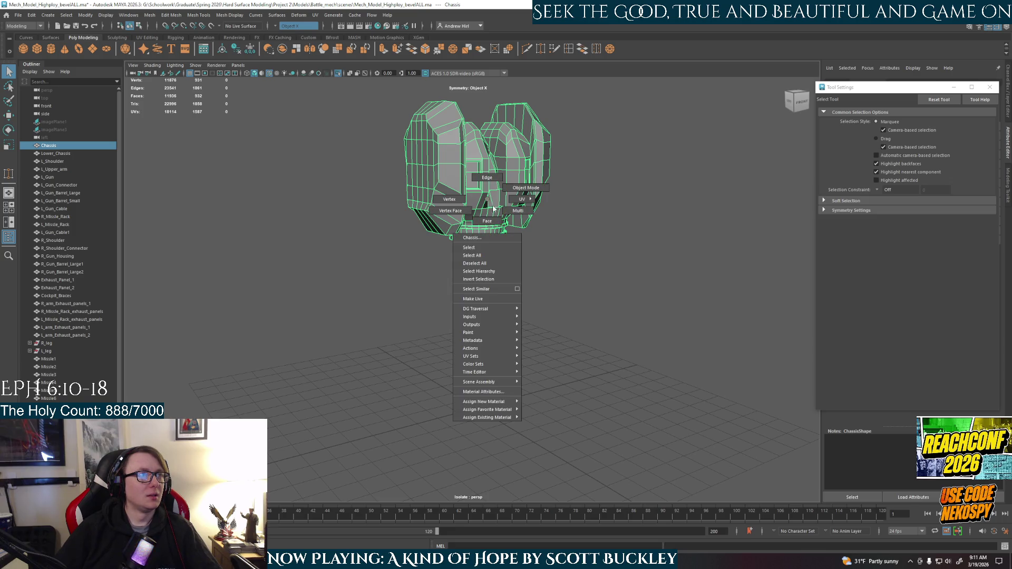
{"action": "mouse_move", "coordinate": [488, 203]}
{"action": "right_mouse_down"}
{"action": "mouse_move", "coordinate": [510, 203]}
{"action": "mouse_move", "coordinate": [479, 202]}
{"action": "right_mouse_up"}
{"action": "right_click", "coordinate": [509, 202]}
{"action": "scroll", "coordinate": [478, 217], "scroll_direction": "up", "scroll_amount": 3}
{"action": "double_click", "coordinate": [480, 223]}
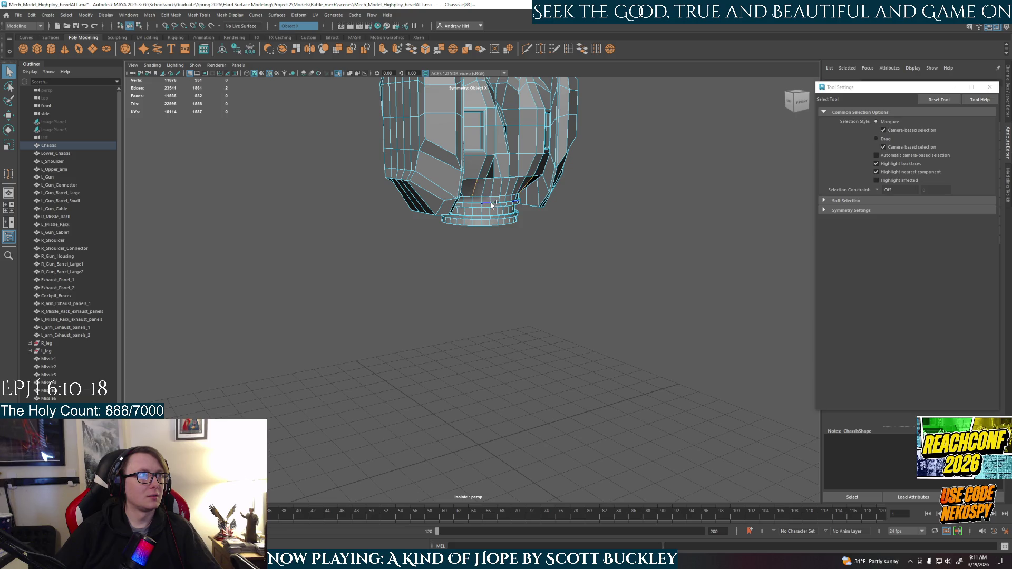
{"action": "scroll", "coordinate": [563, 217], "scroll_direction": "down", "scroll_amount": 3}
{"action": "left_click_drag", "start_coordinate": [598, 151], "coordinate": [237, 411]}
{"action": "mouse_move", "coordinate": [316, 384]}
{"action": "left_mouse_down", "text": "alt"}
{"action": "mouse_move", "coordinate": [484, 356]}
{"action": "mouse_move", "coordinate": [587, 316]}
{"action": "left_mouse_up", "text": "alt"}
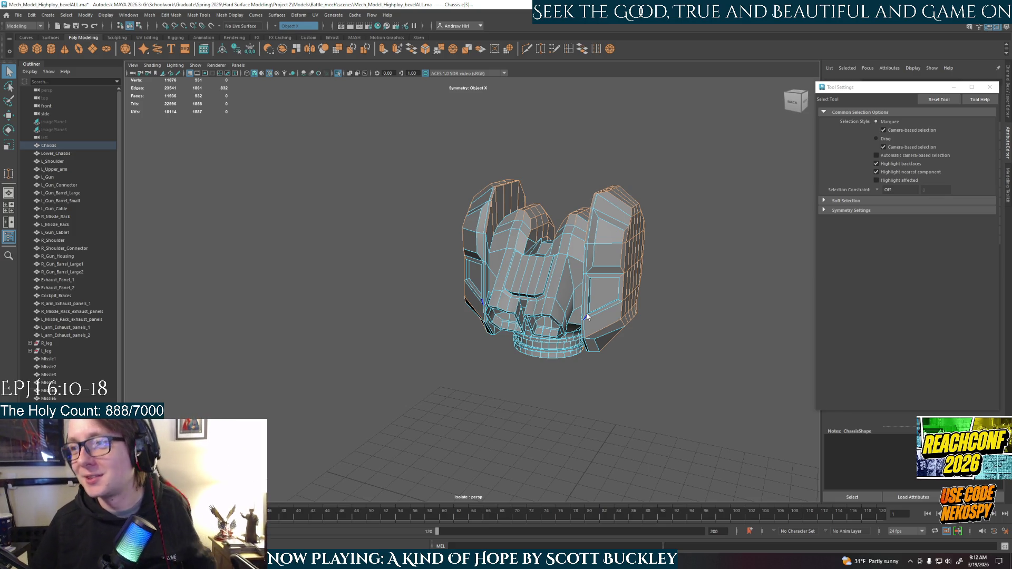
Turn off camera-based marquee selection in Tool Settings and reselect the chassis edges
{"action": "left_click", "coordinate": [588, 317]}
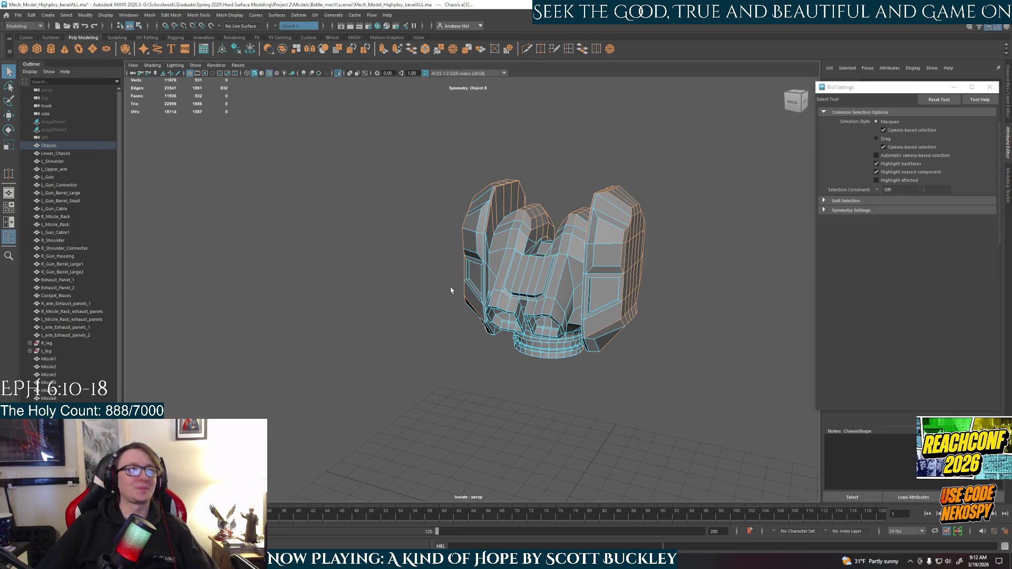
{"action": "left_click", "coordinate": [659, 174]}
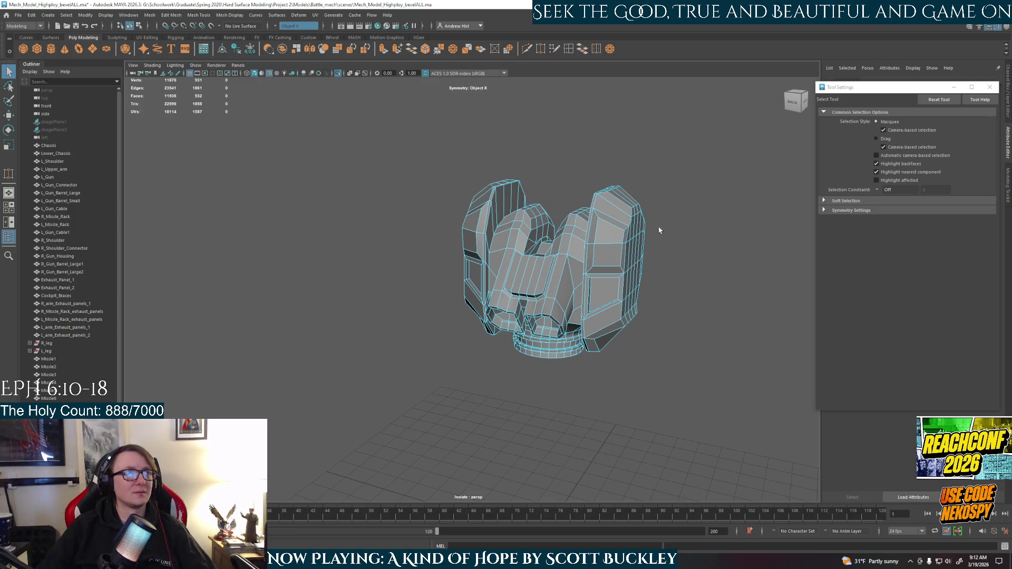
{"action": "right_click", "coordinate": [655, 230]}
{"action": "left_click", "coordinate": [689, 221]}
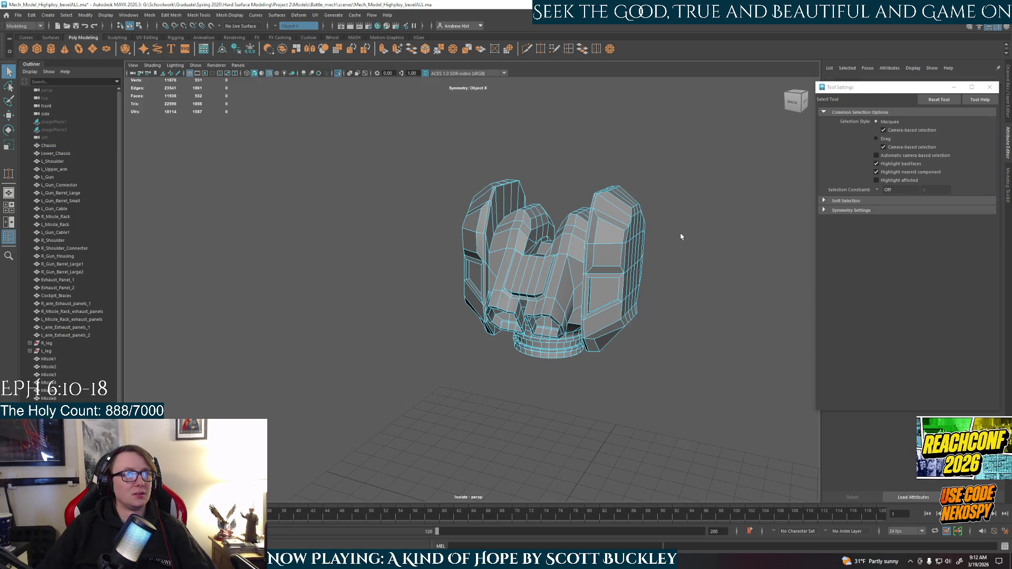
{"action": "left_click", "coordinate": [913, 128]}
{"action": "right_click", "coordinate": [661, 266]}
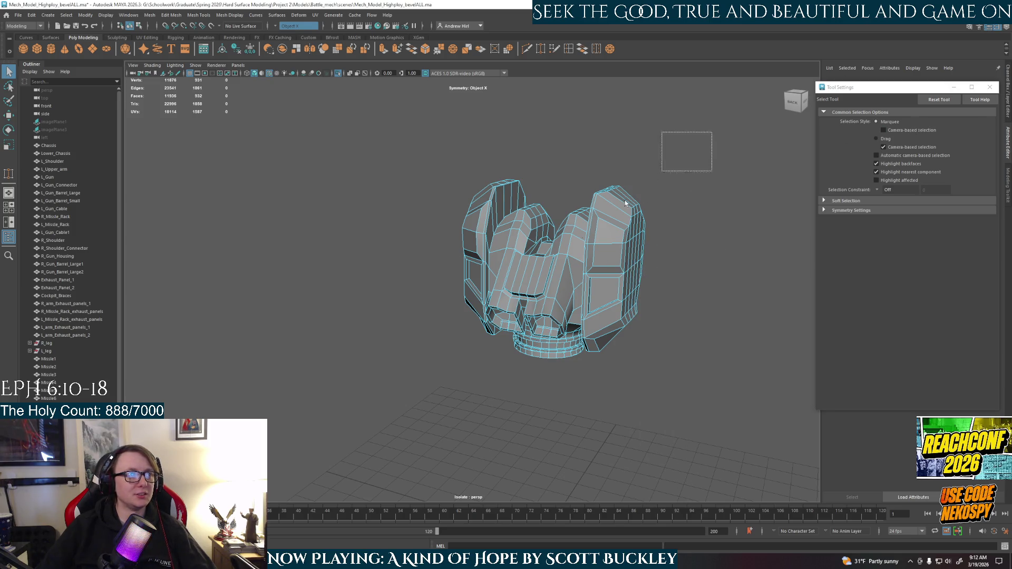
{"action": "mouse_move", "coordinate": [593, 417]}
{"action": "left_mouse_down", "text": "alt"}
{"action": "mouse_move", "coordinate": [454, 416]}
{"action": "mouse_move", "coordinate": [644, 397]}
{"action": "left_mouse_up", "text": "alt"}
{"action": "scroll", "coordinate": [644, 399], "scroll_direction": "up", "scroll_amount": 3}
{"action": "scroll", "coordinate": [433, 380], "scroll_direction": "up", "scroll_amount": 3}
{"action": "scroll", "coordinate": [433, 380], "scroll_direction": "up", "scroll_amount": 3}
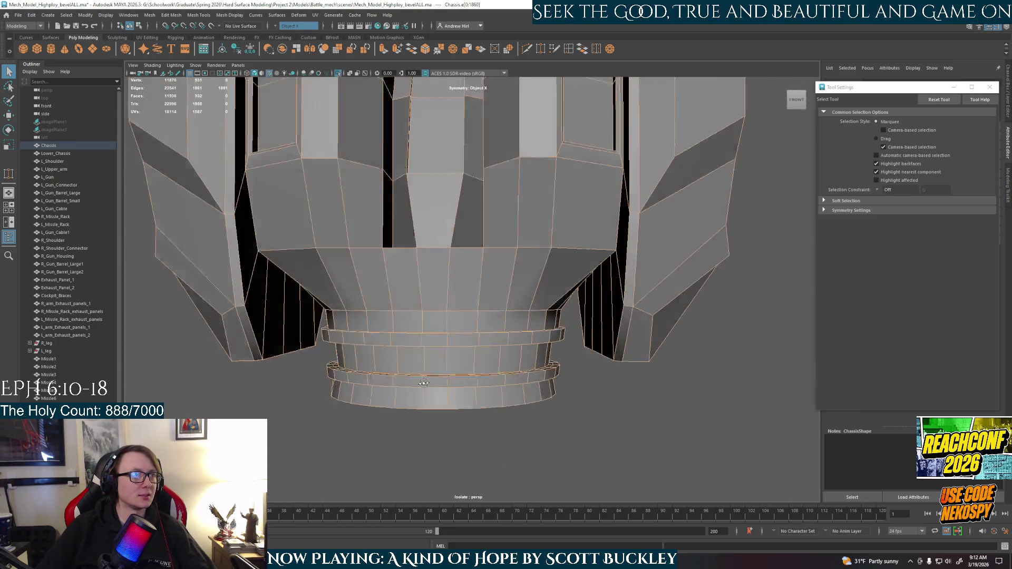
{"action": "scroll", "coordinate": [425, 353], "scroll_direction": "up", "scroll_amount": 2}
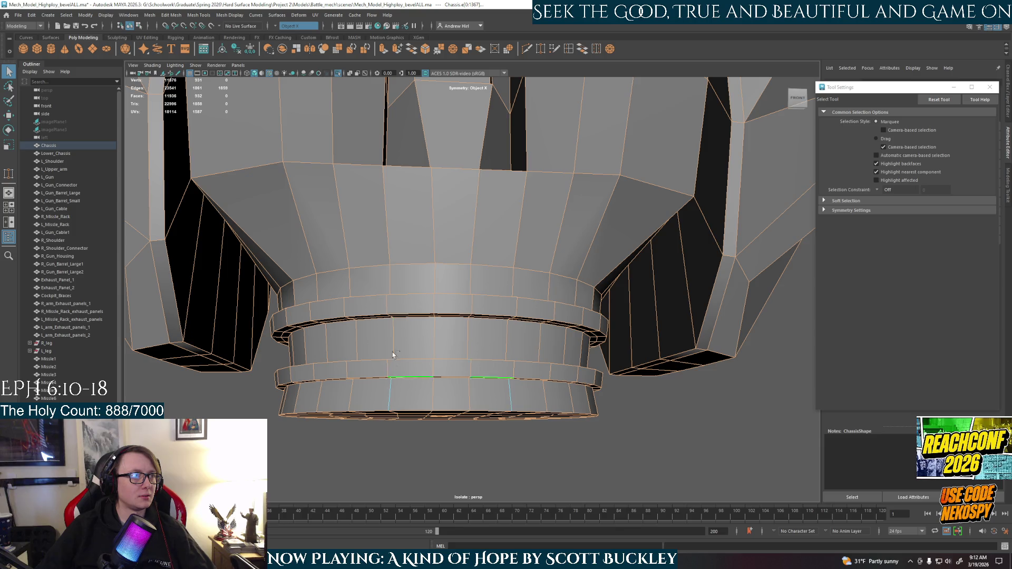
Add the vertical edge loops running through the lower chassis rings to the selection
{"action": "double_click", "coordinate": [391, 278]}
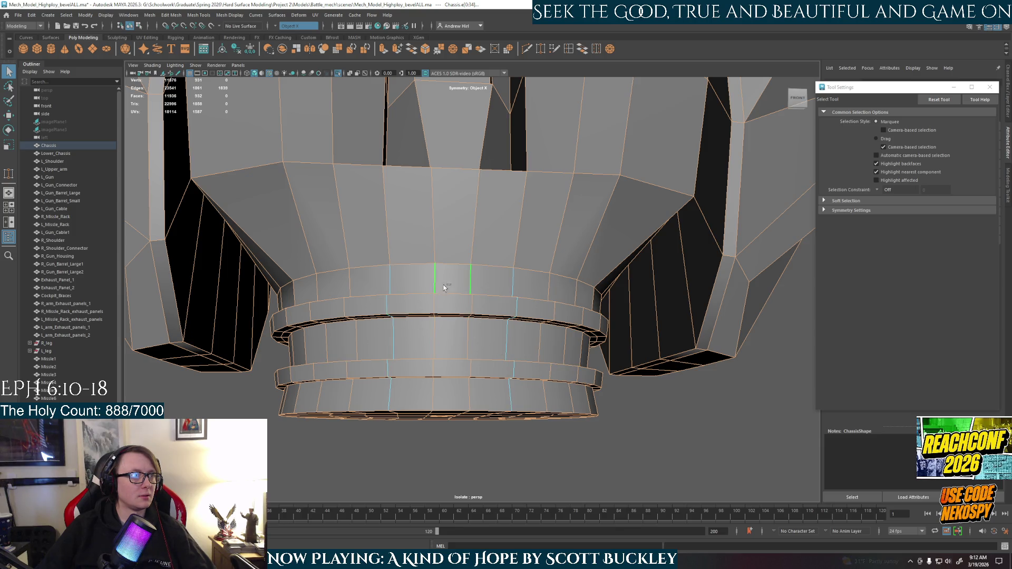
{"action": "left_click_drag", "start_coordinate": [457, 363], "coordinate": [469, 340], "text": "alt"}
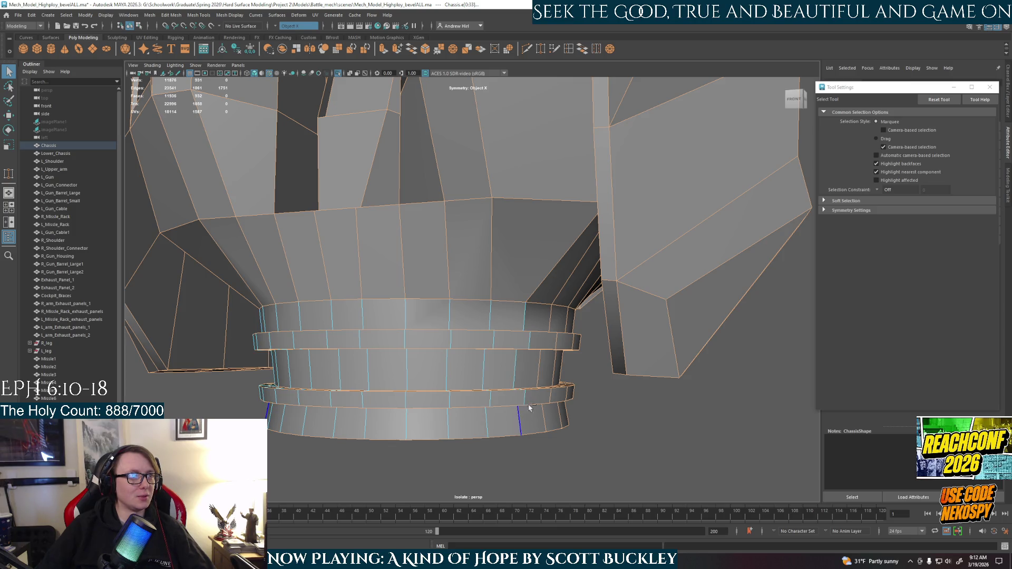
{"action": "mouse_move", "coordinate": [621, 429]}
{"action": "left_mouse_down", "text": "alt"}
{"action": "mouse_move", "coordinate": [592, 419]}
{"action": "mouse_move", "coordinate": [475, 247]}
{"action": "left_mouse_up", "text": "alt"}
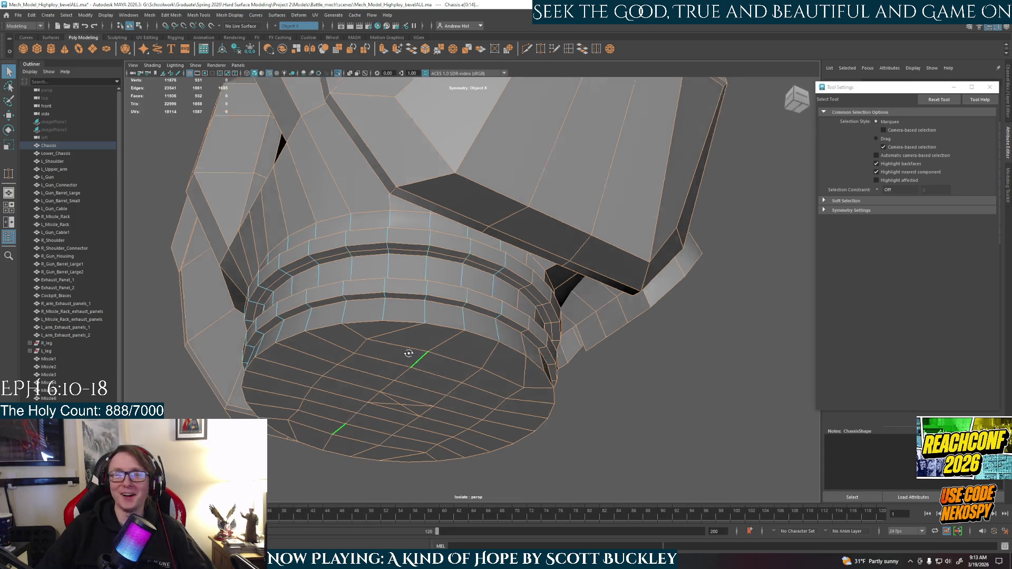
Refine the selection under the chassis, dropping an edge and adding a lower-ring segment
{"action": "left_click_drag", "start_coordinate": [409, 353], "coordinate": [369, 349], "text": "alt"}
{"action": "left_click", "coordinate": [443, 276], "text": "ctrl"}
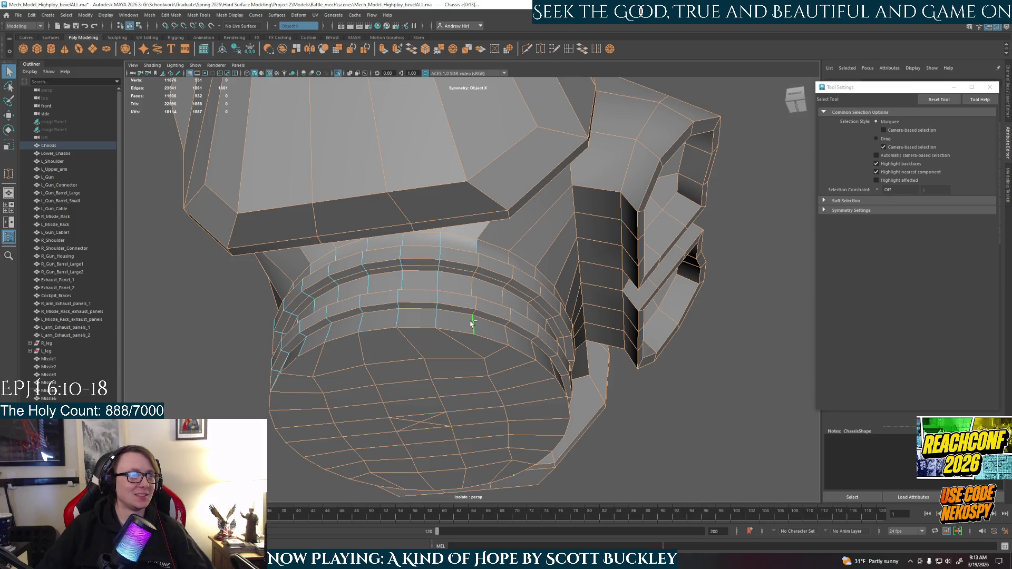
{"action": "left_click_drag", "start_coordinate": [519, 360], "coordinate": [472, 336], "text": "alt"}
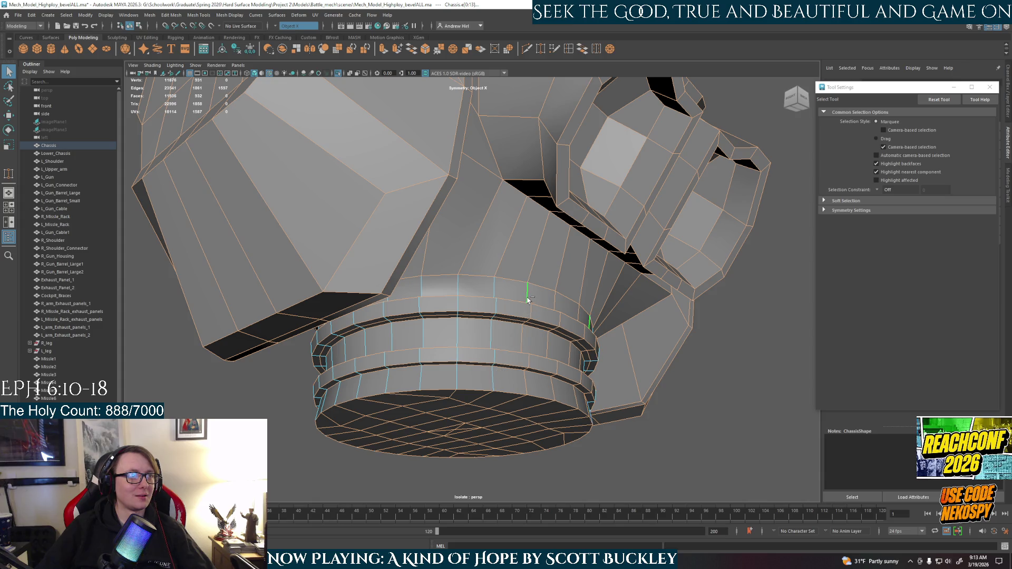
{"action": "left_click_drag", "start_coordinate": [527, 378], "coordinate": [515, 286], "text": "alt"}
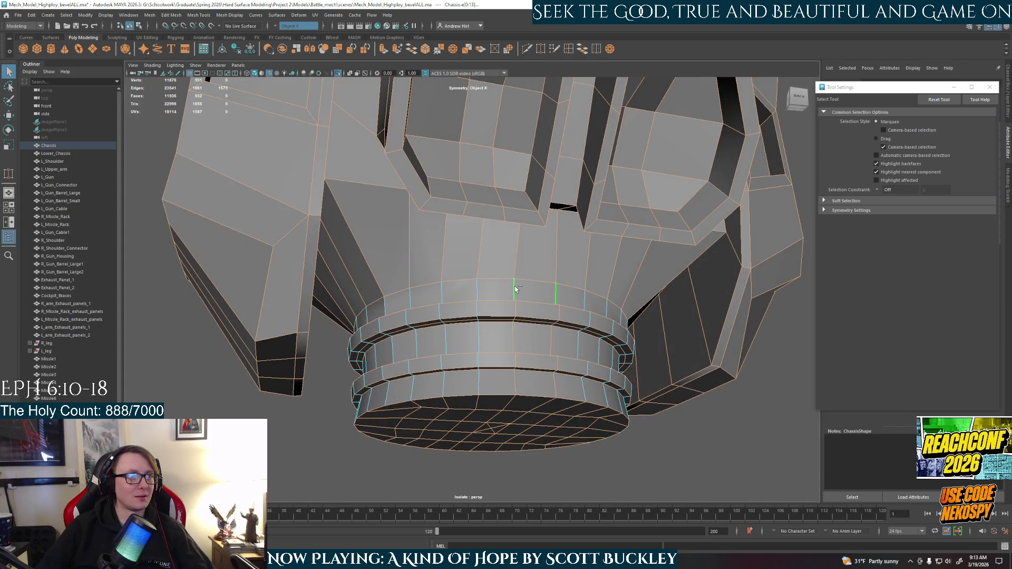
{"action": "mouse_move", "coordinate": [514, 381]}
{"action": "left_mouse_down", "text": "alt"}
{"action": "mouse_move", "coordinate": [491, 435]}
{"action": "mouse_move", "coordinate": [526, 338]}
{"action": "left_mouse_up", "text": "alt"}
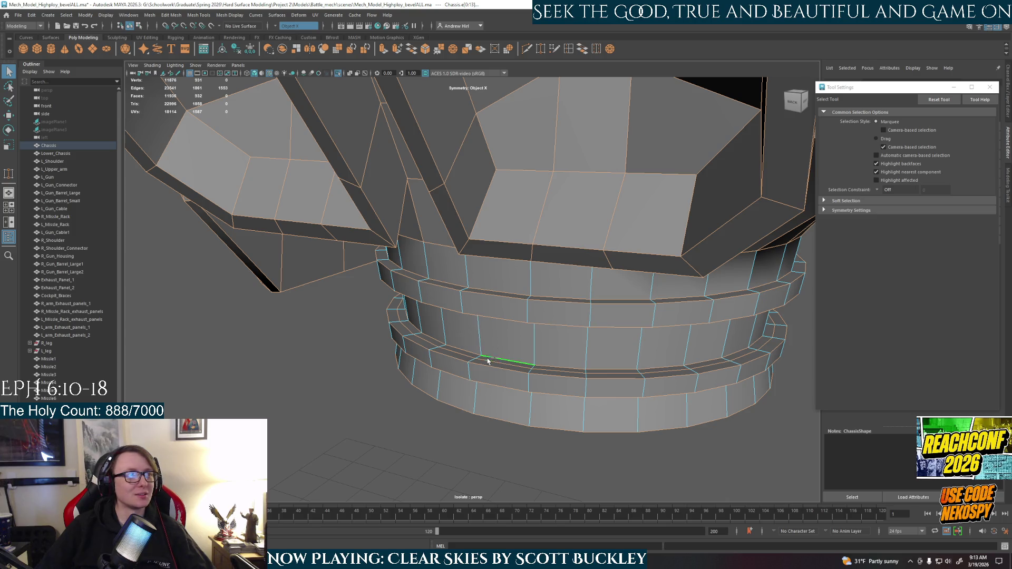
{"action": "left_click", "coordinate": [538, 370]}
{"action": "mouse_move", "coordinate": [538, 371]}
{"action": "left_mouse_down", "text": "alt"}
{"action": "mouse_move", "coordinate": [527, 192]}
{"action": "mouse_move", "coordinate": [528, 219]}
{"action": "mouse_move", "coordinate": [528, 202]}
{"action": "left_mouse_up", "text": "alt"}
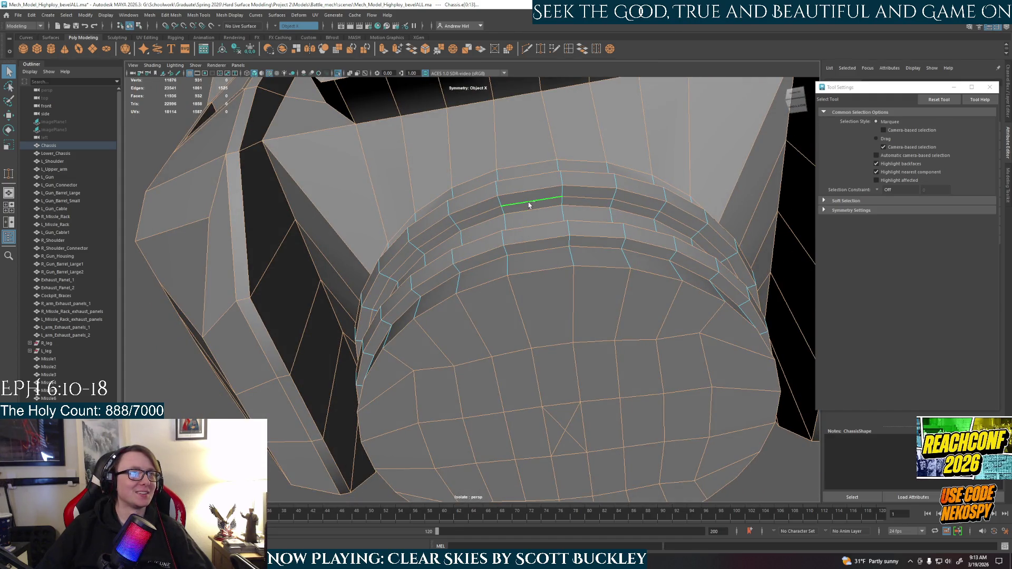
{"action": "mouse_move", "coordinate": [531, 253]}
{"action": "left_mouse_down", "text": "alt"}
{"action": "mouse_move", "coordinate": [537, 309]}
{"action": "mouse_move", "coordinate": [521, 261]}
{"action": "mouse_move", "coordinate": [506, 316]}
{"action": "mouse_move", "coordinate": [533, 300]}
{"action": "mouse_move", "coordinate": [541, 272]}
{"action": "left_mouse_up", "text": "alt"}
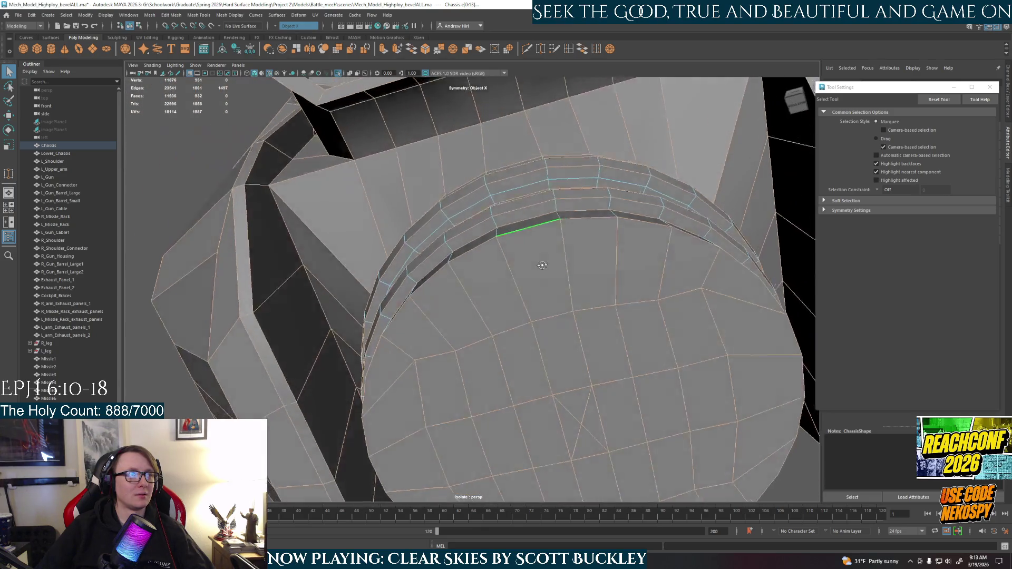
Add the edge loops below the band and the triangulated diagonals, then grow the selection one ring
{"action": "double_click", "coordinate": [616, 268], "text": "shift"}
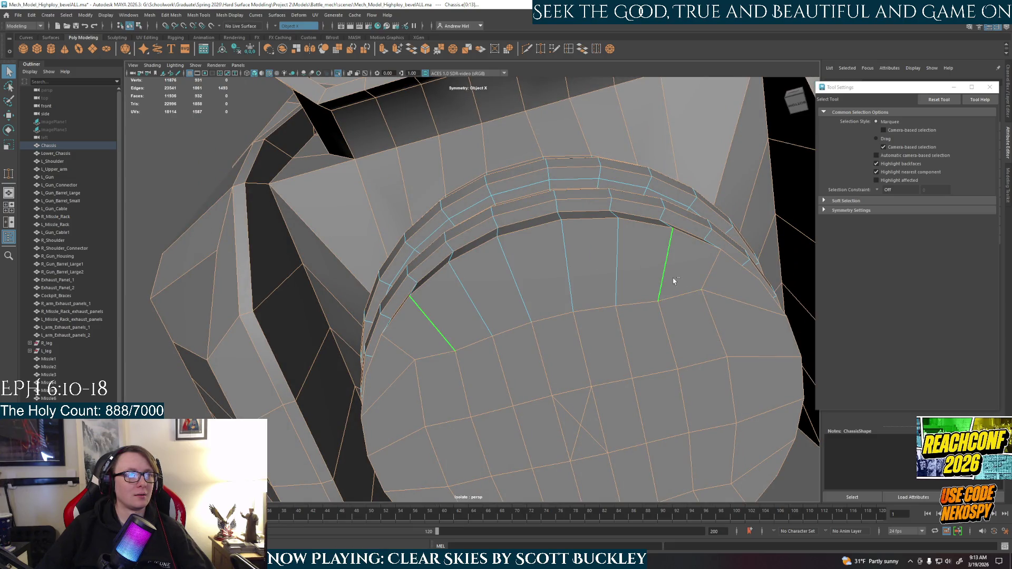
{"action": "double_click", "coordinate": [712, 324], "text": "shift"}
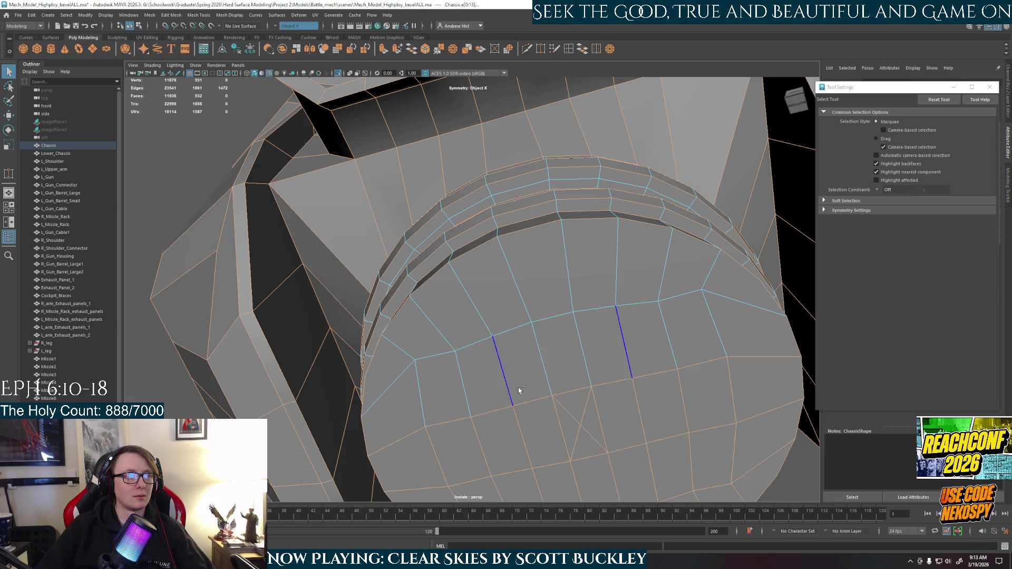
{"action": "left_click", "coordinate": [567, 407], "text": "shift"}
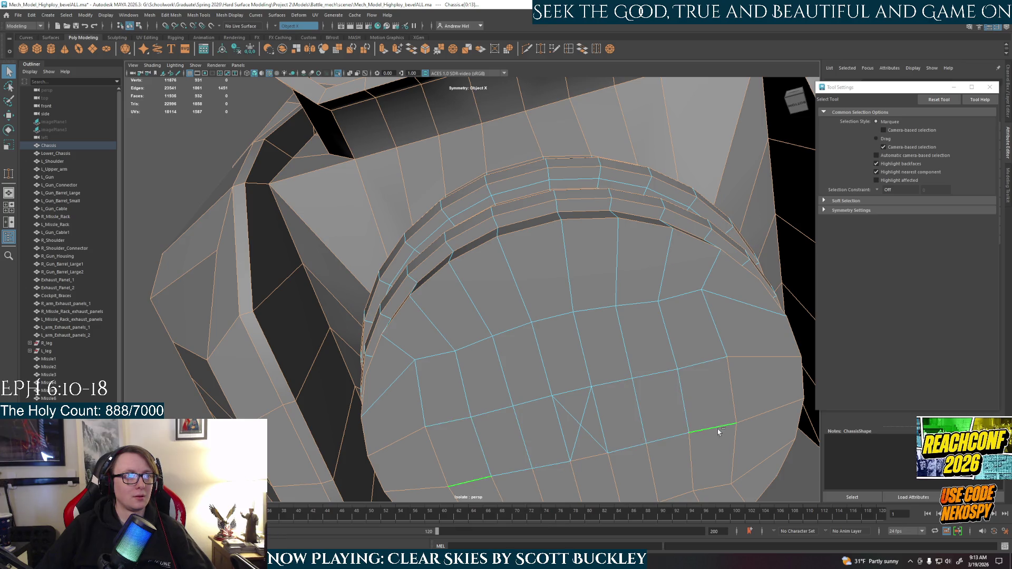
{"action": "left_click_drag", "start_coordinate": [759, 365], "coordinate": [581, 381], "text": "alt"}
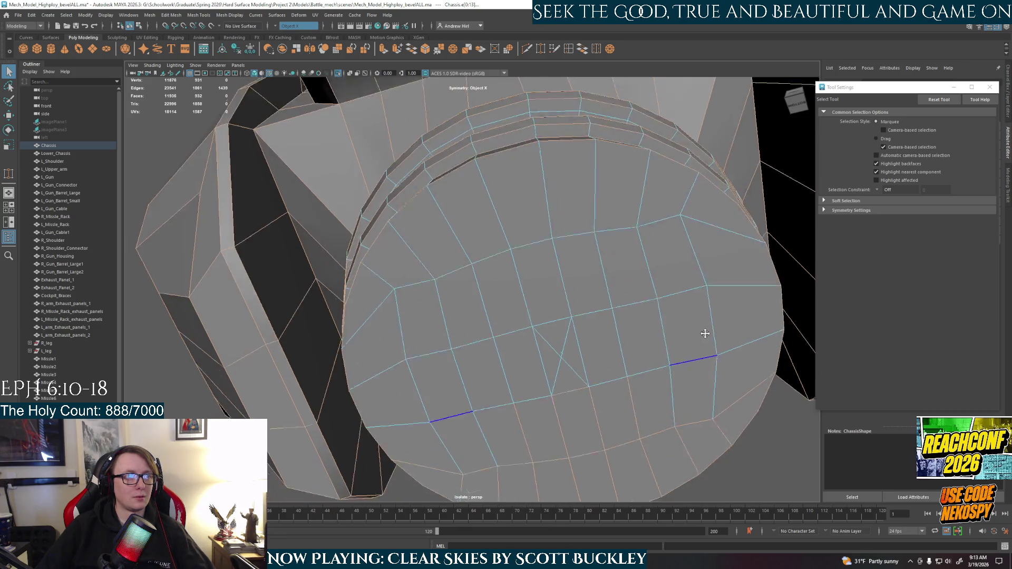
{"action": "key", "text": "shift+period"}
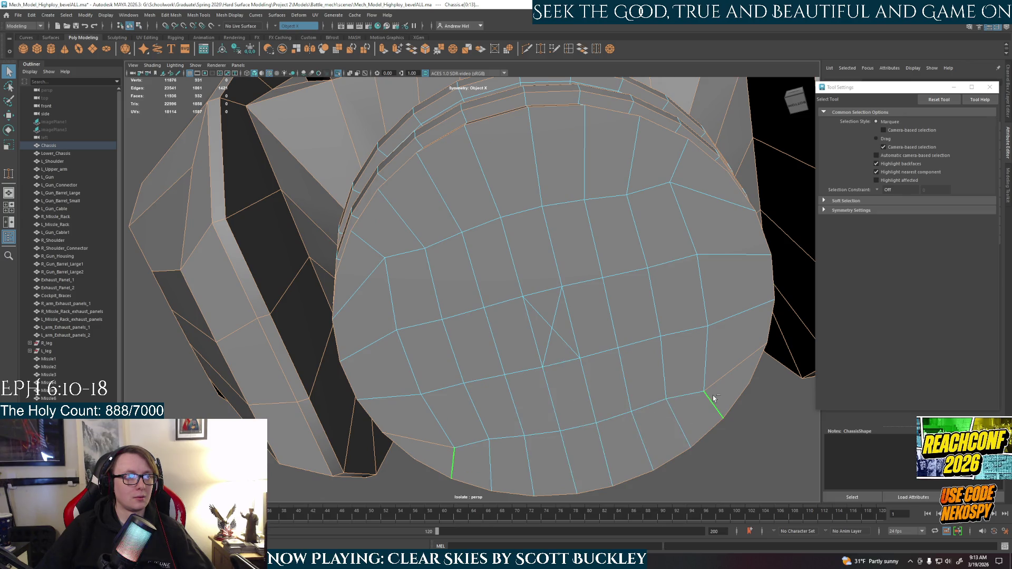
{"action": "mouse_move", "coordinate": [578, 419]}
{"action": "left_mouse_down", "text": "alt"}
{"action": "mouse_move", "coordinate": [514, 372]}
{"action": "mouse_move", "coordinate": [587, 395]}
{"action": "mouse_move", "coordinate": [526, 371]}
{"action": "mouse_move", "coordinate": [521, 330]}
{"action": "left_mouse_up", "text": "alt"}
{"action": "scroll", "coordinate": [531, 398], "scroll_direction": "up", "scroll_amount": 3}
{"action": "scroll", "coordinate": [532, 397], "scroll_direction": "down", "scroll_amount": 3}
{"action": "scroll", "coordinate": [520, 330], "scroll_direction": "up", "scroll_amount": 3}
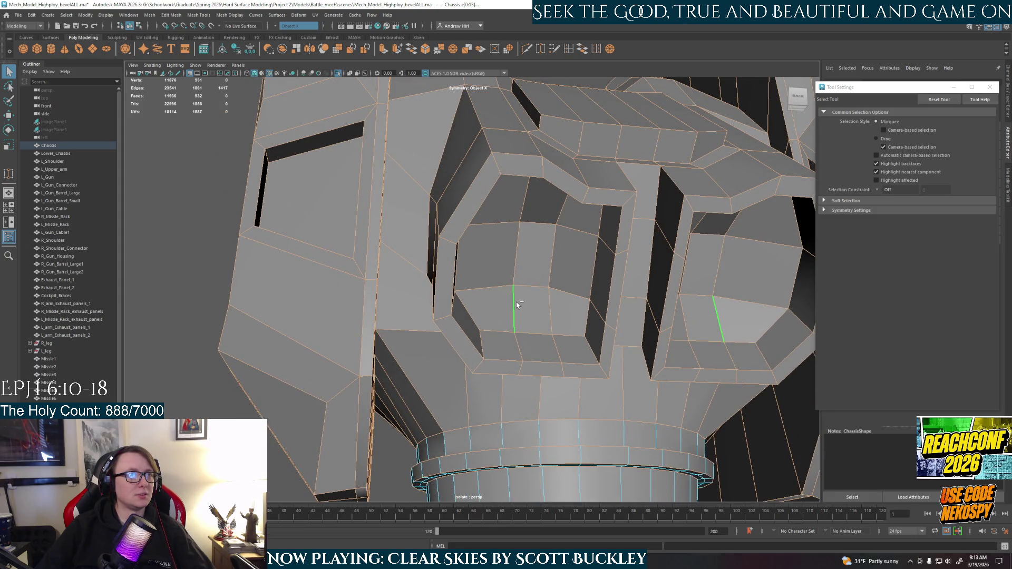
Add the front panel's edge loops and bevel all selected chassis edges with Ctrl+B
{"action": "double_click", "coordinate": [514, 305]}
{"action": "double_click", "coordinate": [517, 222], "text": "shift"}
{"action": "double_click", "coordinate": [559, 208], "text": "shift"}
{"action": "double_click", "coordinate": [584, 261], "text": "shift"}
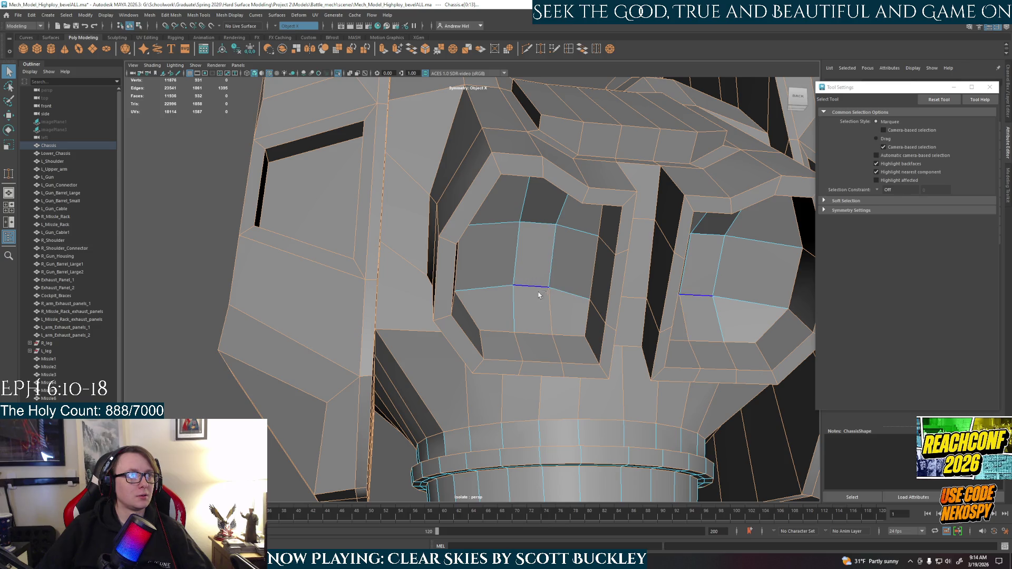
{"action": "mouse_move", "coordinate": [585, 352]}
{"action": "left_mouse_down", "text": "alt"}
{"action": "mouse_move", "coordinate": [547, 320]}
{"action": "mouse_move", "coordinate": [529, 352]}
{"action": "left_mouse_up", "text": "alt"}
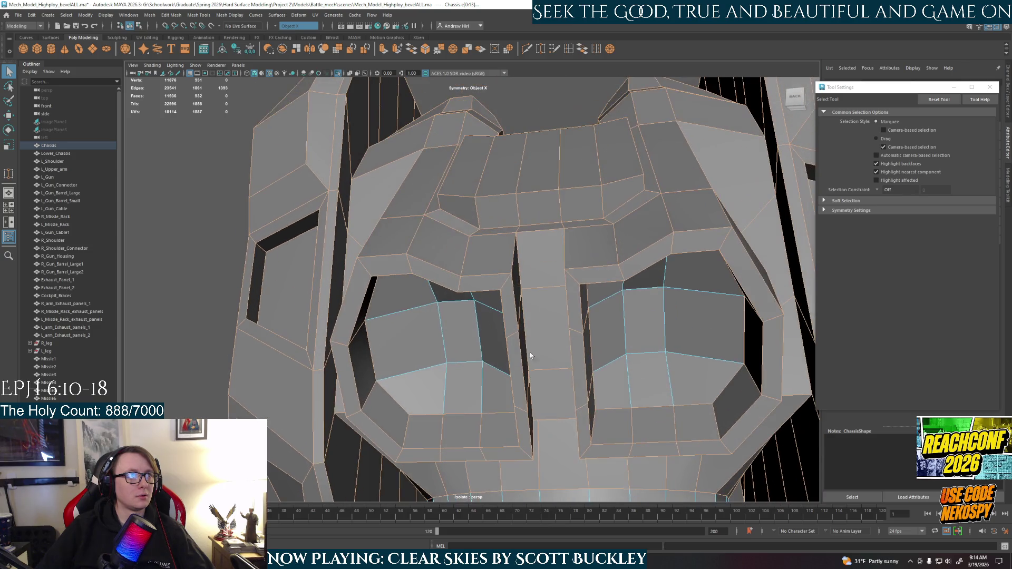
{"action": "scroll", "coordinate": [549, 288], "scroll_direction": "down", "scroll_amount": 3}
{"action": "mouse_move", "coordinate": [545, 288]}
{"action": "left_mouse_down", "text": "alt"}
{"action": "mouse_move", "coordinate": [558, 345]}
{"action": "mouse_move", "coordinate": [516, 350]}
{"action": "left_mouse_up", "text": "alt"}
{"action": "left_click_drag", "start_coordinate": [487, 383], "coordinate": [512, 341], "text": "alt"}
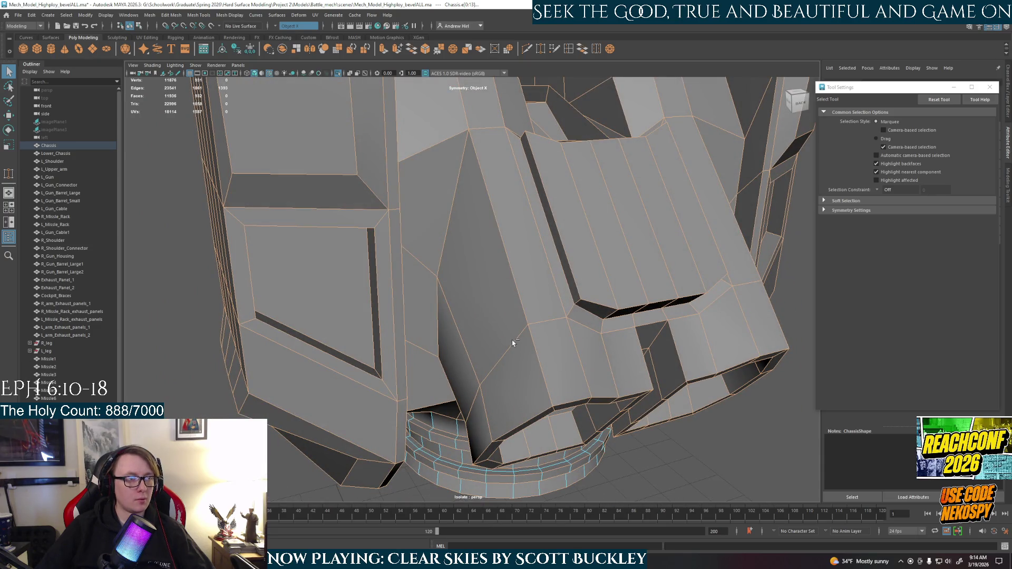
{"action": "key", "text": "ctrl+b"}
{"action": "mouse_move", "coordinate": [512, 340]}
{"action": "left_mouse_down", "text": "alt"}
{"action": "mouse_move", "coordinate": [540, 356]}
{"action": "mouse_move", "coordinate": [564, 300]}
{"action": "left_mouse_up", "text": "alt"}
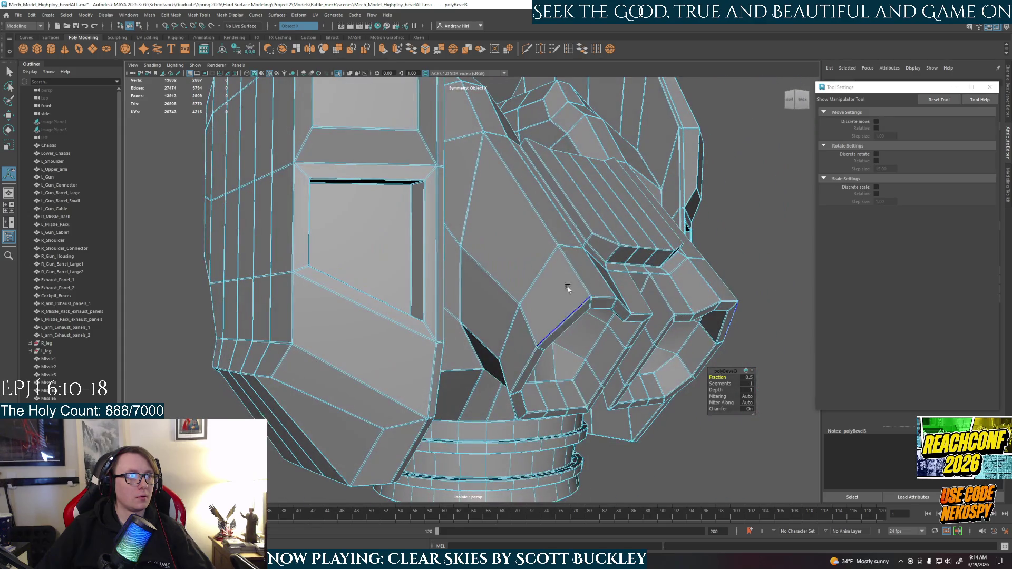
Check the bevel shaded without wireframe from the rear, then undo BevelPolygon
{"action": "right_click_drag", "start_coordinate": [564, 300], "coordinate": [577, 261]}
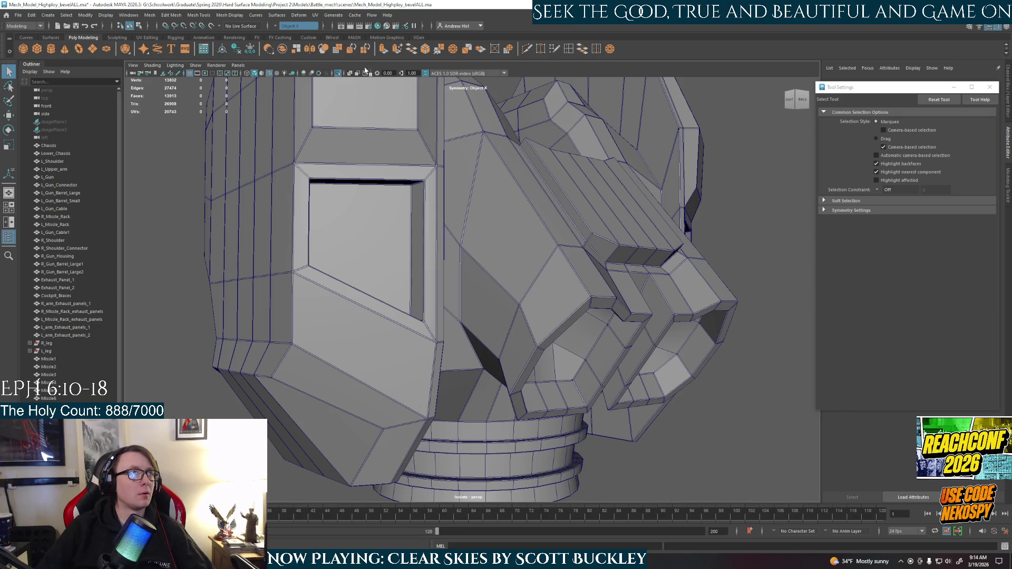
{"action": "left_click", "coordinate": [274, 72]}
{"action": "mouse_move", "coordinate": [579, 359]}
{"action": "left_mouse_down", "text": "alt"}
{"action": "mouse_move", "coordinate": [571, 368]}
{"action": "mouse_move", "coordinate": [580, 373]}
{"action": "mouse_move", "coordinate": [635, 372]}
{"action": "mouse_move", "coordinate": [440, 356]}
{"action": "mouse_move", "coordinate": [517, 351]}
{"action": "mouse_move", "coordinate": [477, 350]}
{"action": "left_mouse_up", "text": "alt"}
{"action": "scroll", "coordinate": [519, 361], "scroll_direction": "up", "scroll_amount": 2}
{"action": "scroll", "coordinate": [519, 360], "scroll_direction": "up", "scroll_amount": 3}
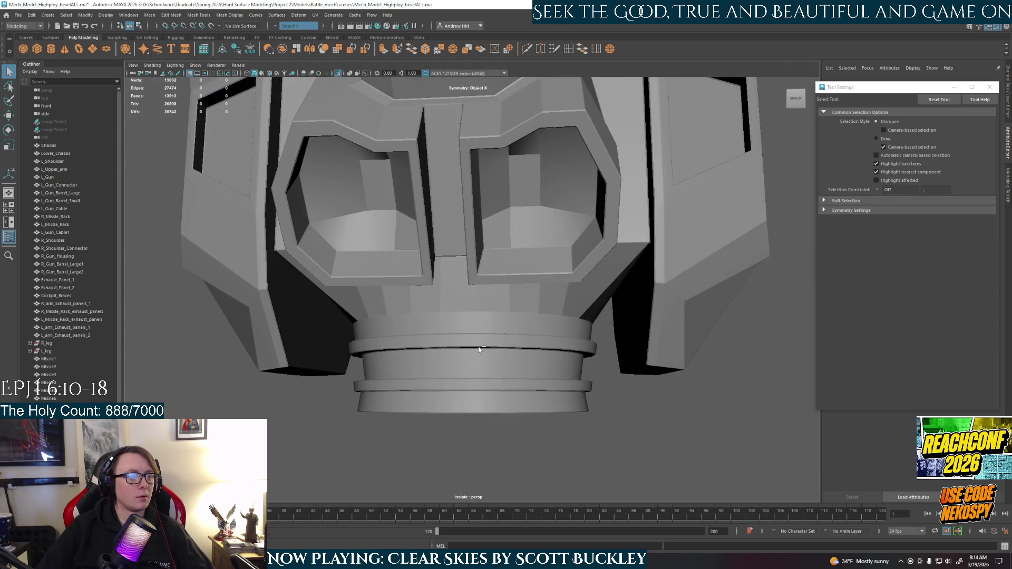
{"action": "left_click", "coordinate": [478, 350]}
{"action": "key", "text": "ctrl+z"}
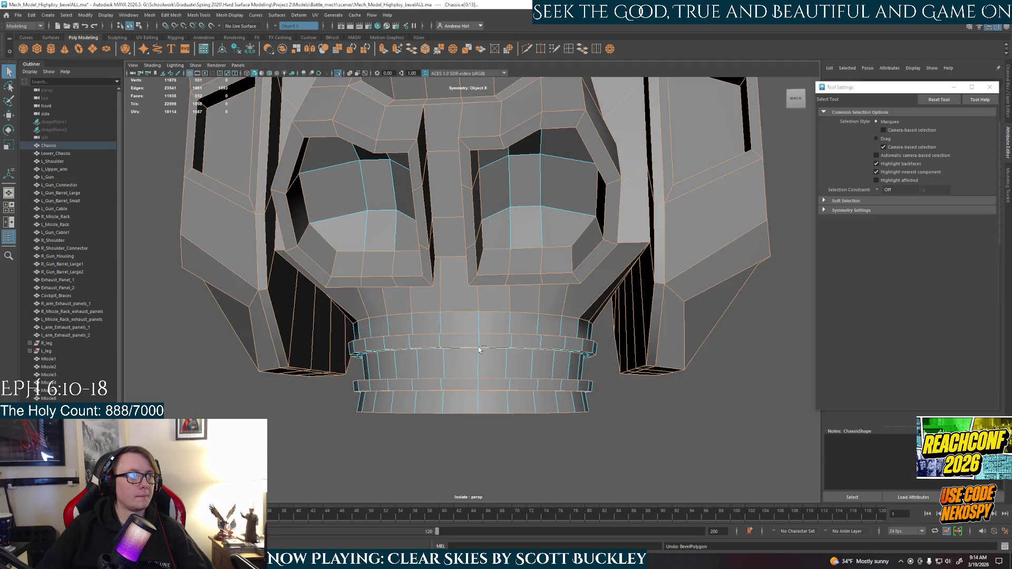
From beneath the chassis, pick the inner underside edges and a left ring edge for bevelling
{"action": "left_click_drag", "start_coordinate": [479, 351], "coordinate": [355, 248], "text": "alt"}
{"action": "left_click", "coordinate": [373, 248]}
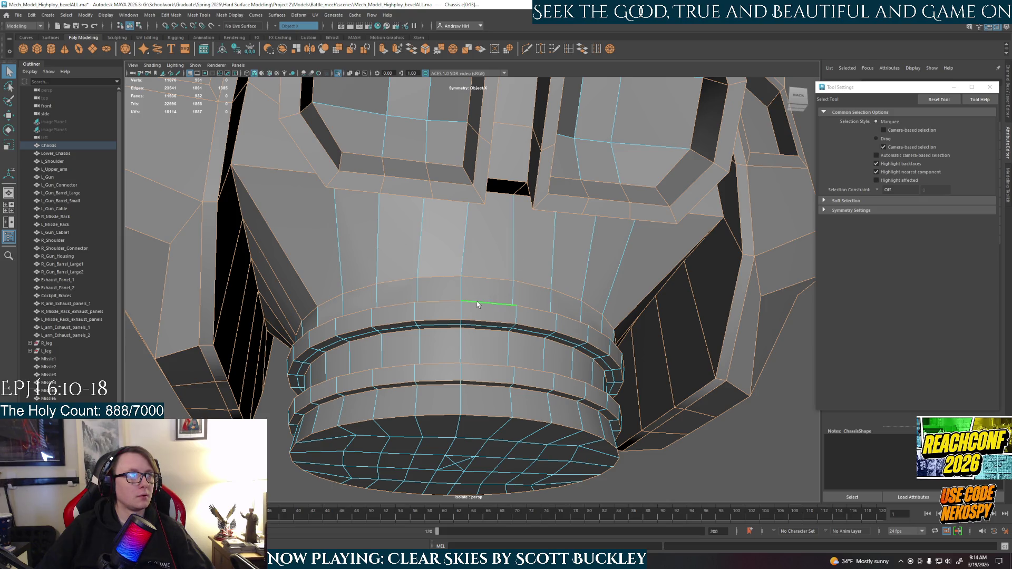
{"action": "left_click_drag", "start_coordinate": [476, 304], "coordinate": [324, 221], "text": "alt"}
{"action": "left_click", "coordinate": [286, 241], "text": "shift"}
{"action": "mouse_move", "coordinate": [247, 314]}
{"action": "left_mouse_down", "text": "alt"}
{"action": "mouse_move", "coordinate": [248, 184]}
{"action": "mouse_move", "coordinate": [447, 118]}
{"action": "left_mouse_up", "text": "alt"}
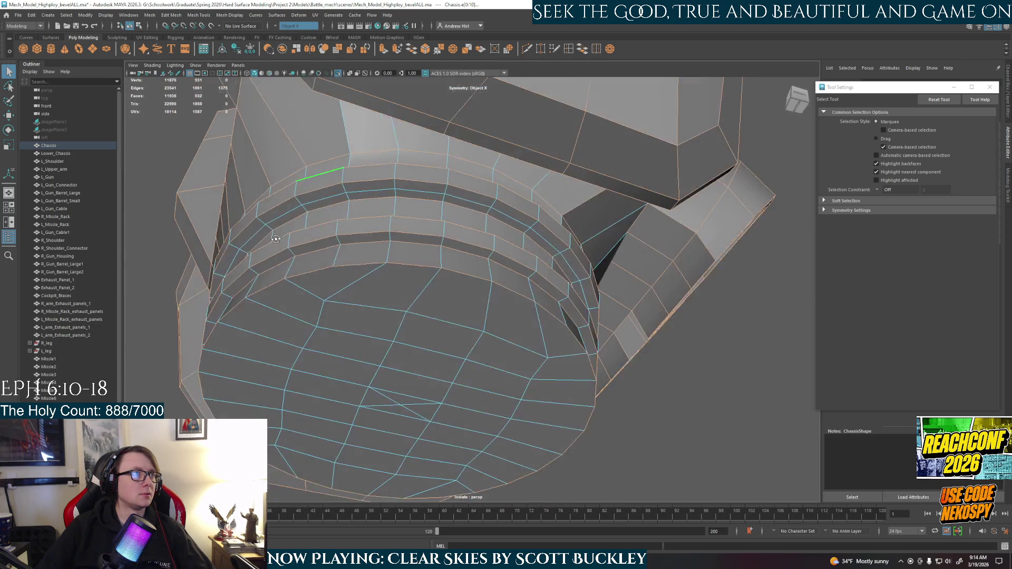
{"action": "left_click_drag", "start_coordinate": [365, 149], "coordinate": [388, 314], "text": "alt"}
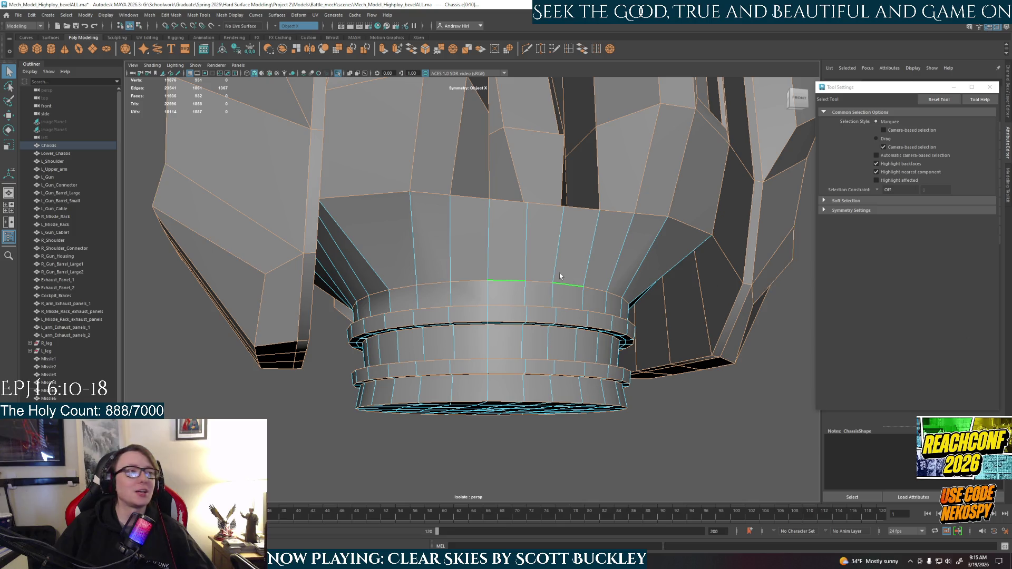
{"action": "left_click_drag", "start_coordinate": [561, 277], "coordinate": [545, 277], "text": "alt"}
{"action": "scroll", "coordinate": [591, 316], "scroll_direction": "up", "scroll_amount": 2}
{"action": "scroll", "coordinate": [591, 316], "scroll_direction": "up", "scroll_amount": 3}
{"action": "scroll", "coordinate": [591, 316], "scroll_direction": "down", "scroll_amount": 3}
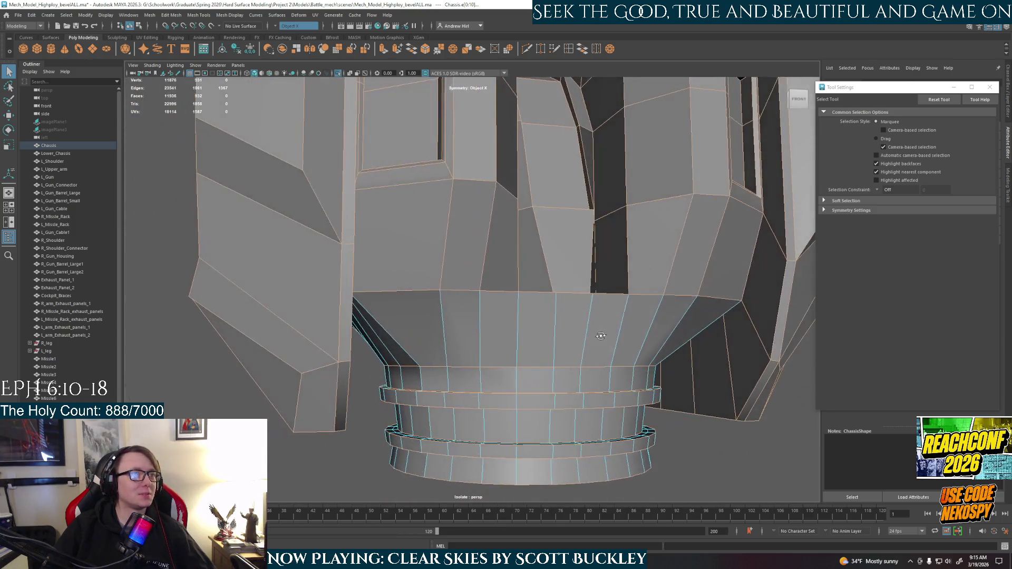
Add the lower, upper and short bottom vertical edges of the chassis panel to the selection
{"action": "mouse_move", "coordinate": [601, 336]}
{"action": "left_mouse_down", "text": "alt"}
{"action": "mouse_move", "coordinate": [659, 358]}
{"action": "mouse_move", "coordinate": [559, 363]}
{"action": "left_mouse_up", "text": "alt"}
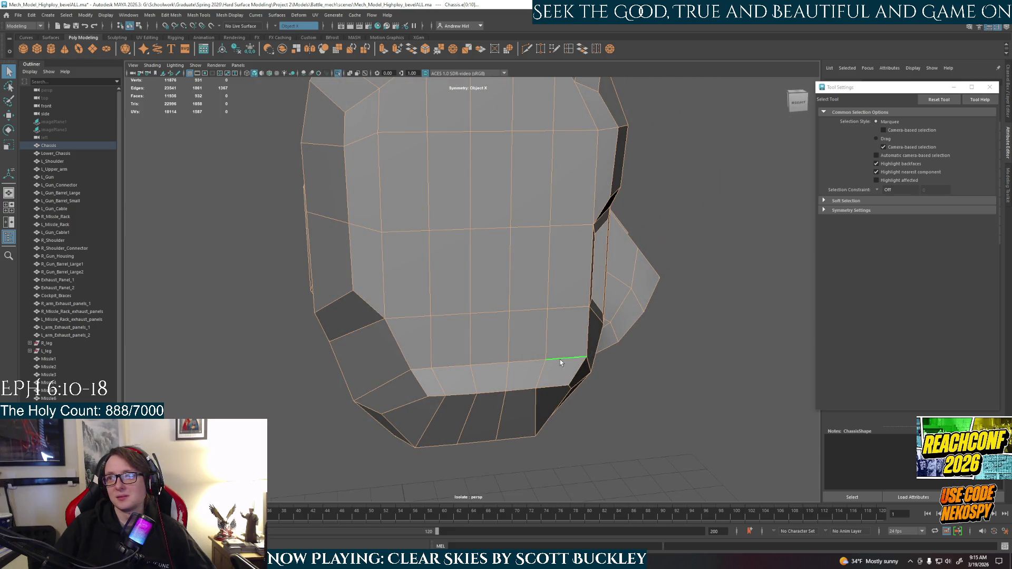
{"action": "left_click_drag", "start_coordinate": [517, 327], "coordinate": [514, 361], "text": "alt"}
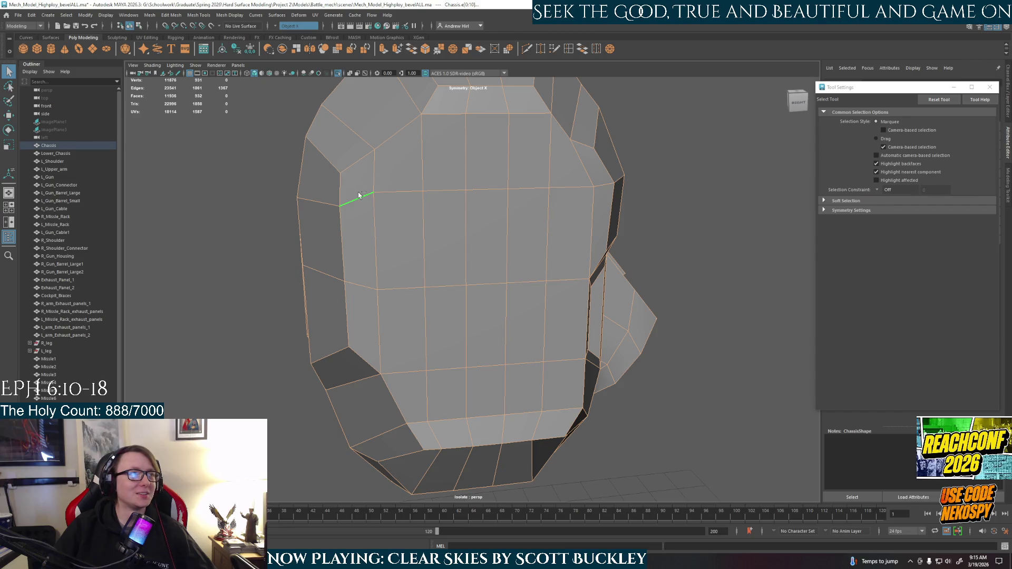
{"action": "left_click", "coordinate": [384, 191], "text": "shift"}
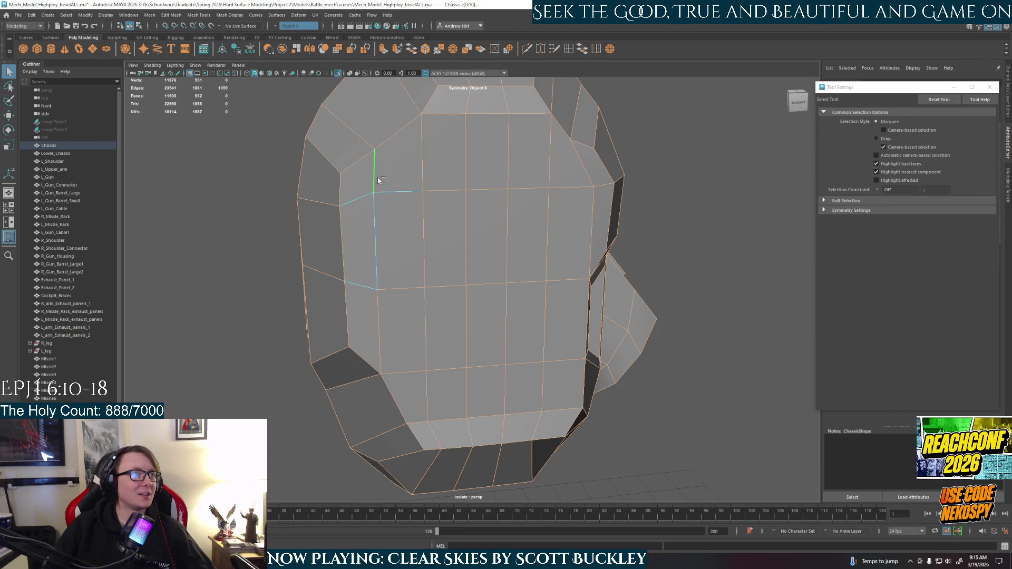
{"action": "left_click", "coordinate": [425, 237], "text": "shift"}
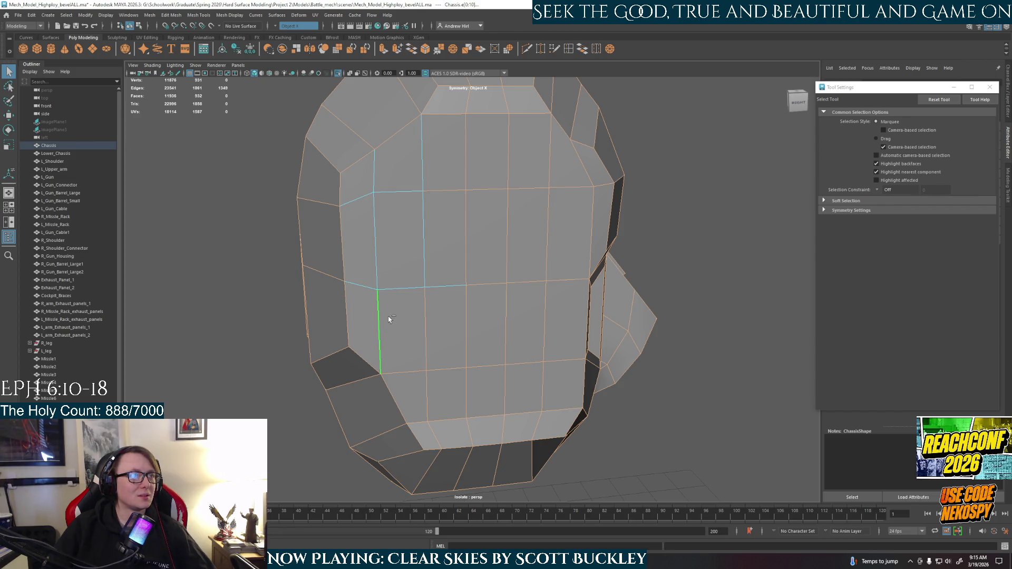
{"action": "left_click", "coordinate": [440, 427], "text": "shift"}
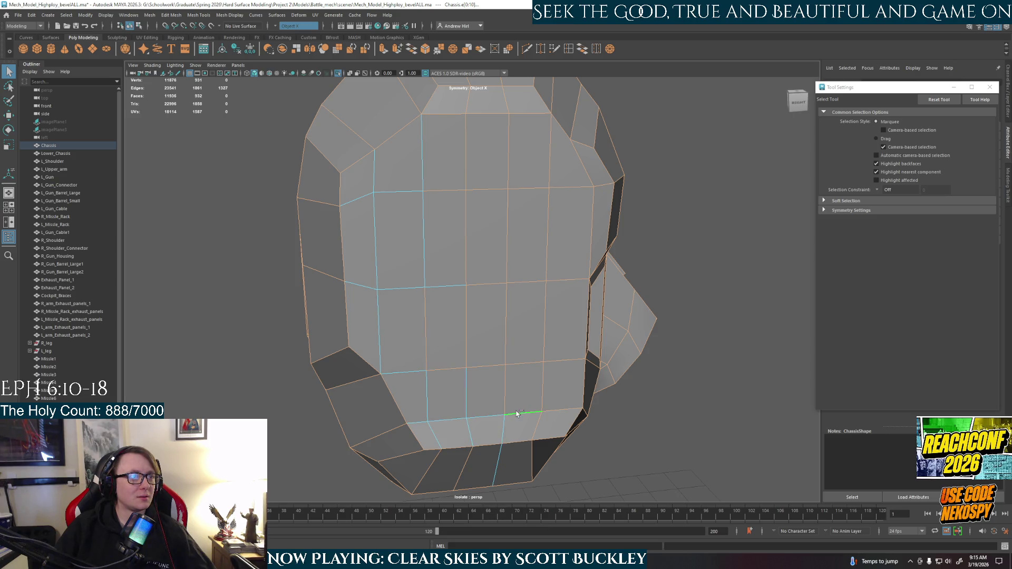
{"action": "left_click", "coordinate": [539, 393], "text": "shift"}
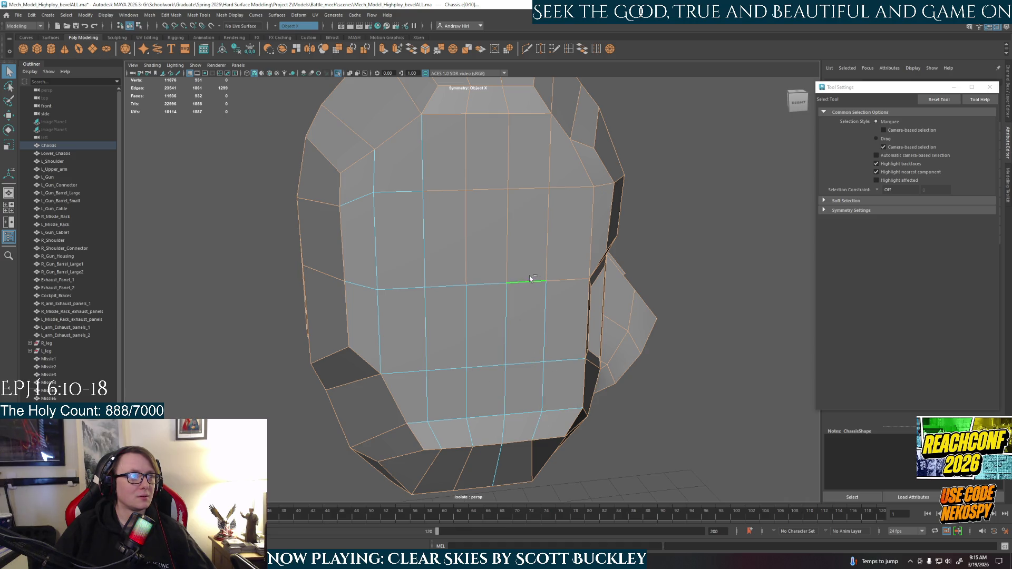
Add three more vertical edges across the panel face and check the selection from the side
{"action": "left_click", "coordinate": [458, 126], "text": "shift"}
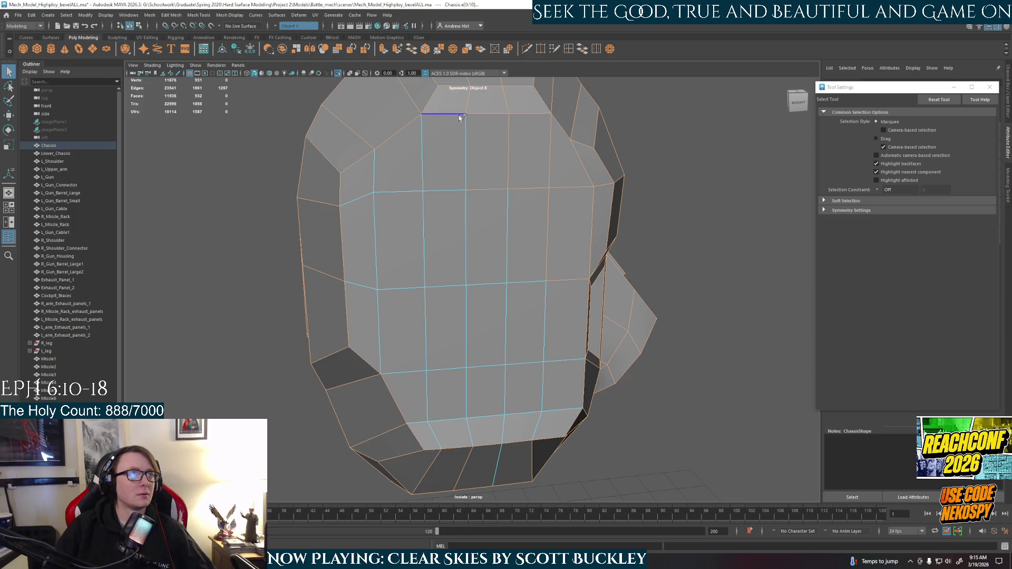
{"action": "left_click", "coordinate": [510, 137], "text": "shift"}
{"action": "left_click", "coordinate": [550, 186], "text": "shift"}
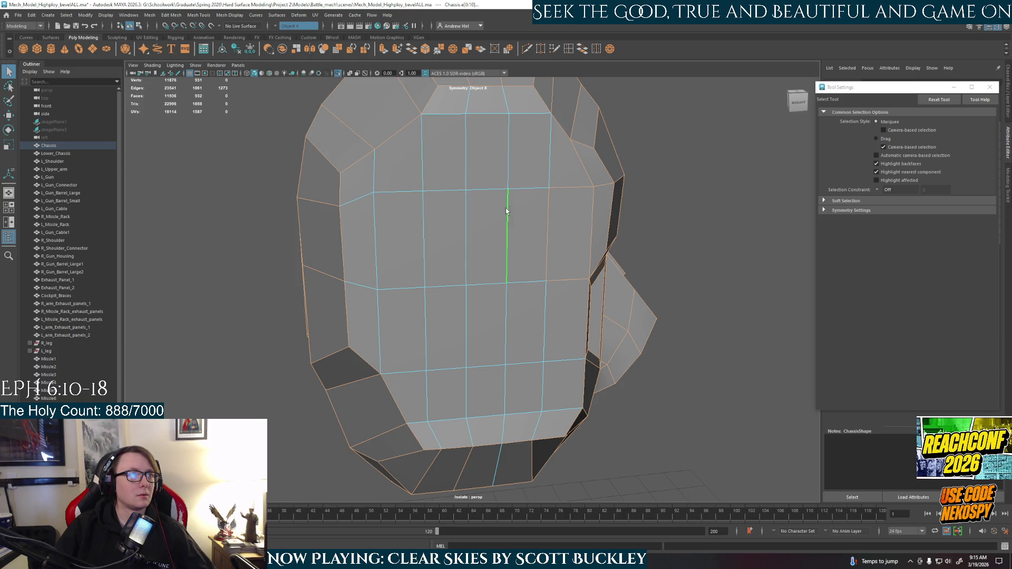
{"action": "left_click_drag", "start_coordinate": [566, 319], "coordinate": [605, 275], "text": "alt"}
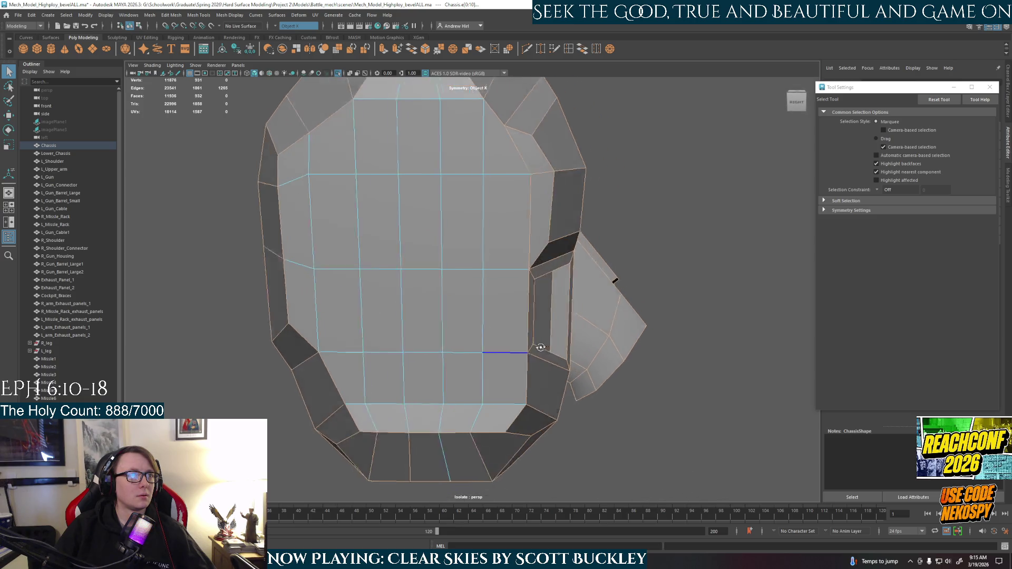
{"action": "mouse_move", "coordinate": [507, 261]}
{"action": "left_mouse_down", "text": "alt"}
{"action": "mouse_move", "coordinate": [483, 262]}
{"action": "mouse_move", "coordinate": [500, 267]}
{"action": "left_mouse_up", "text": "alt"}
{"action": "mouse_move", "coordinate": [523, 302]}
{"action": "left_mouse_down", "text": "alt"}
{"action": "mouse_move", "coordinate": [441, 300]}
{"action": "mouse_move", "coordinate": [501, 290]}
{"action": "mouse_move", "coordinate": [386, 315]}
{"action": "mouse_move", "coordinate": [650, 330]}
{"action": "mouse_move", "coordinate": [477, 361]}
{"action": "left_mouse_up", "text": "alt"}
{"action": "scroll", "coordinate": [463, 295], "scroll_direction": "up", "scroll_amount": 3}
{"action": "scroll", "coordinate": [464, 299], "scroll_direction": "up", "scroll_amount": 5}
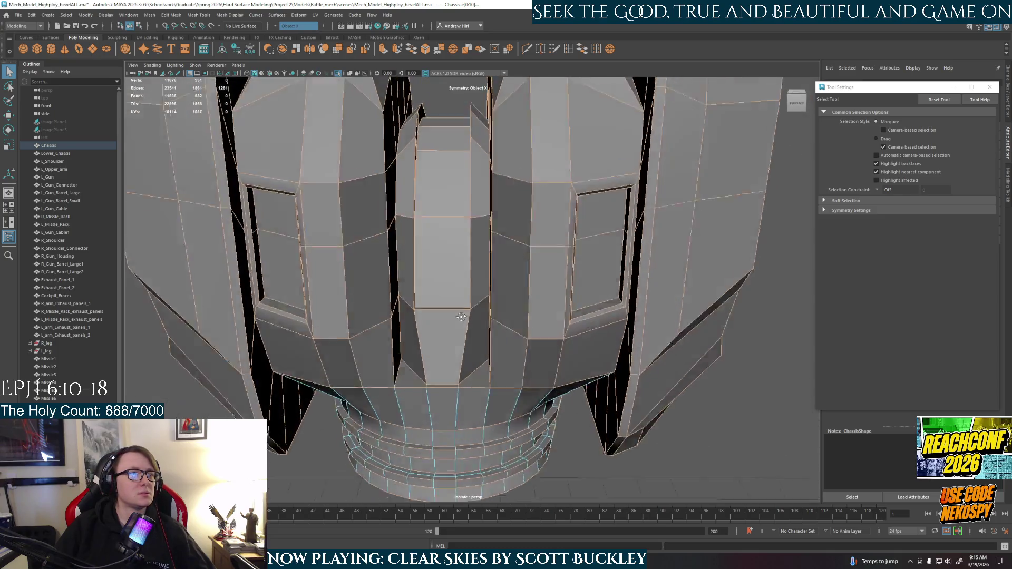
Bevel the selected chassis edges with Ctrl+B and review the result
{"action": "left_click_drag", "start_coordinate": [464, 300], "coordinate": [487, 315], "text": "alt"}
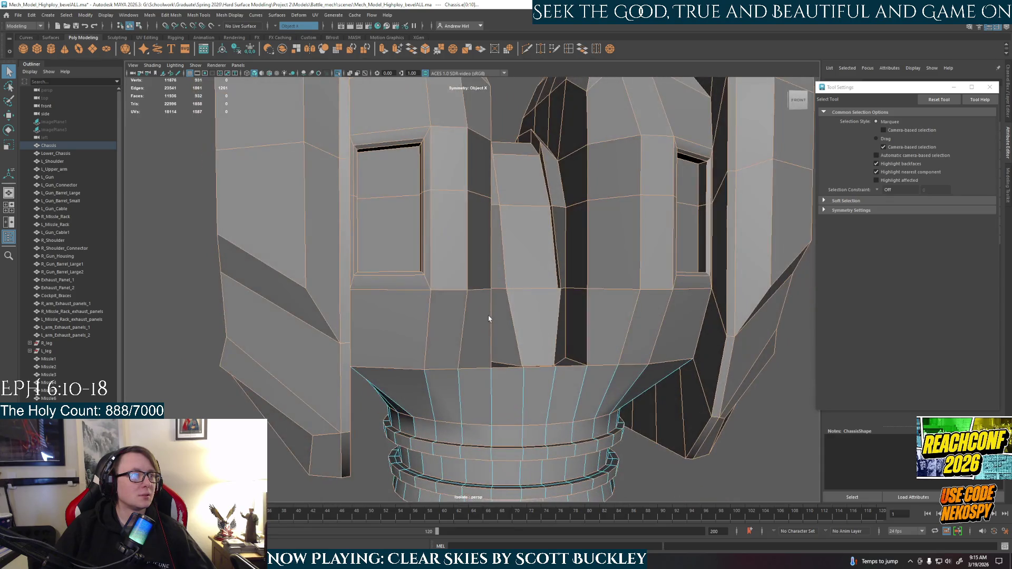
{"action": "key", "text": "ctrl+b"}
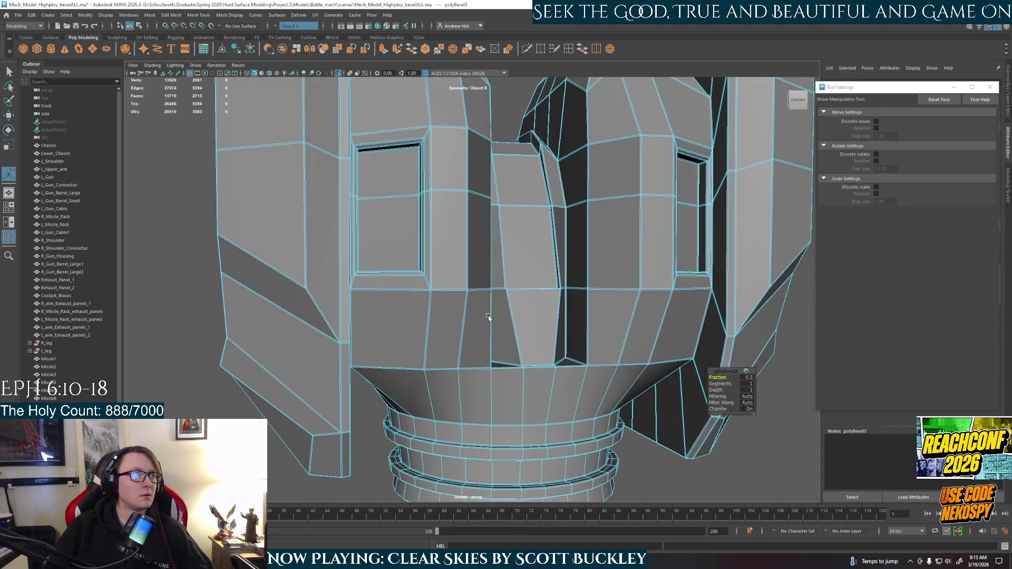
{"action": "scroll", "coordinate": [488, 311], "scroll_direction": "down", "scroll_amount": 1}
{"action": "scroll", "coordinate": [487, 309], "scroll_direction": "down", "scroll_amount": 2}
{"action": "left_click_drag", "start_coordinate": [483, 324], "coordinate": [500, 321], "text": "alt"}
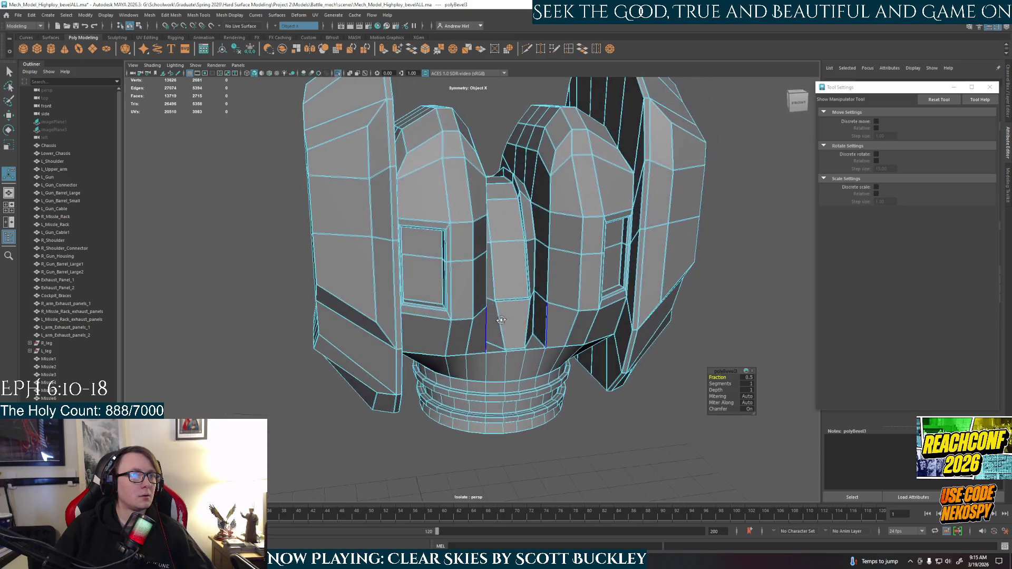
{"action": "left_click_drag", "start_coordinate": [537, 286], "coordinate": [726, 277], "text": "alt"}
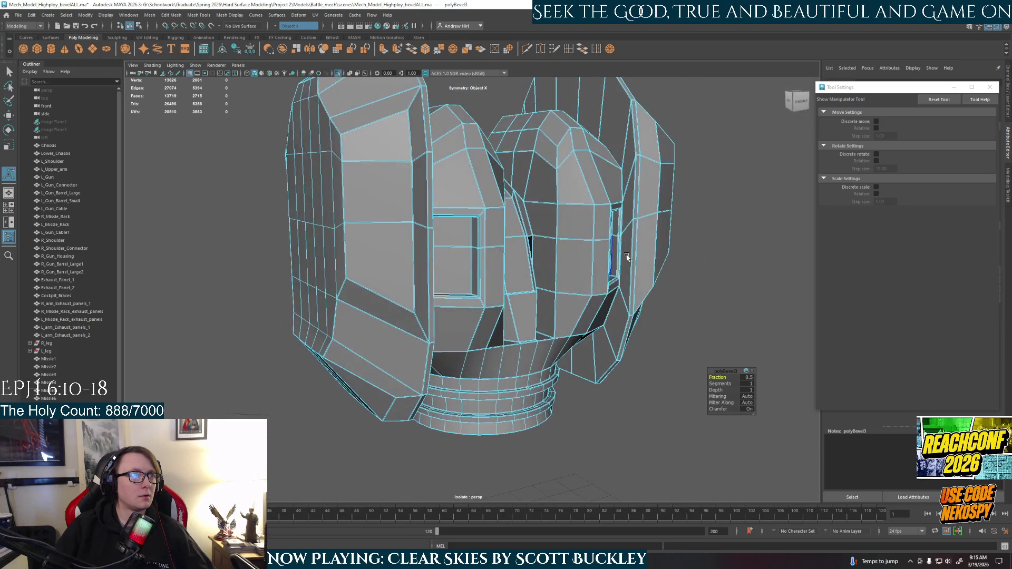
Switch to Object Mode, select the Chassis and show it as a smooth-mesh preview (3)
{"action": "right_click", "coordinate": [725, 277]}
{"action": "right_click_drag", "start_coordinate": [726, 277], "coordinate": [756, 264]}
{"action": "left_click", "coordinate": [717, 306]}
{"action": "mouse_move", "coordinate": [717, 305]}
{"action": "left_mouse_down", "text": "alt"}
{"action": "mouse_move", "coordinate": [588, 305]}
{"action": "mouse_move", "coordinate": [629, 326]}
{"action": "mouse_move", "coordinate": [666, 324]}
{"action": "left_mouse_up", "text": "alt"}
{"action": "left_click", "coordinate": [604, 259]}
{"action": "key", "text": "3"}
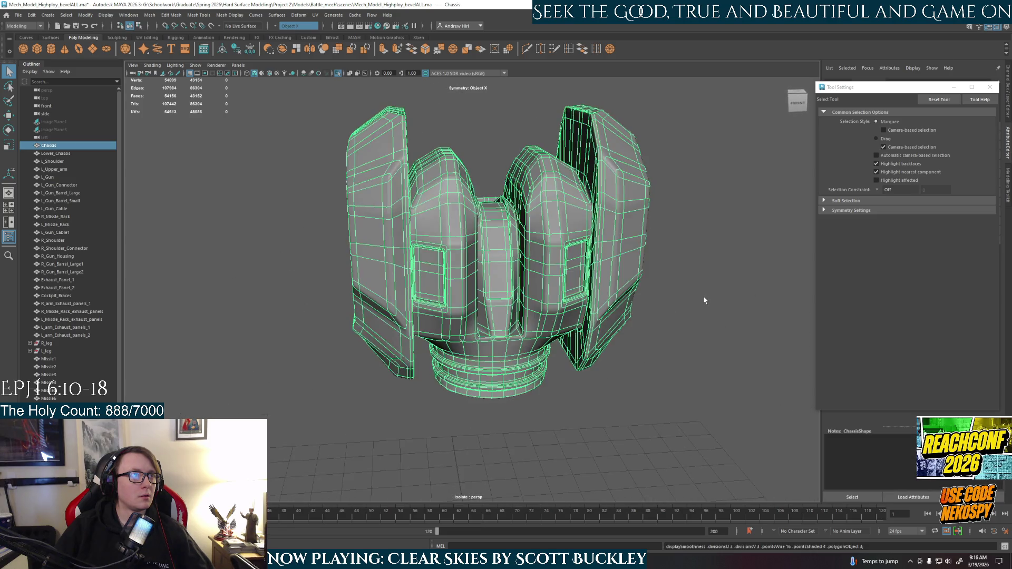
Undo the smoothing and bevel, toggling display with 2 and 1, back to the faceted low-poly cage
{"action": "left_click", "coordinate": [735, 333]}
{"action": "mouse_move", "coordinate": [734, 334]}
{"action": "left_mouse_down", "text": "alt"}
{"action": "mouse_move", "coordinate": [691, 334]}
{"action": "mouse_move", "coordinate": [723, 319]}
{"action": "mouse_move", "coordinate": [756, 346]}
{"action": "mouse_move", "coordinate": [698, 333]}
{"action": "left_mouse_up", "text": "alt"}
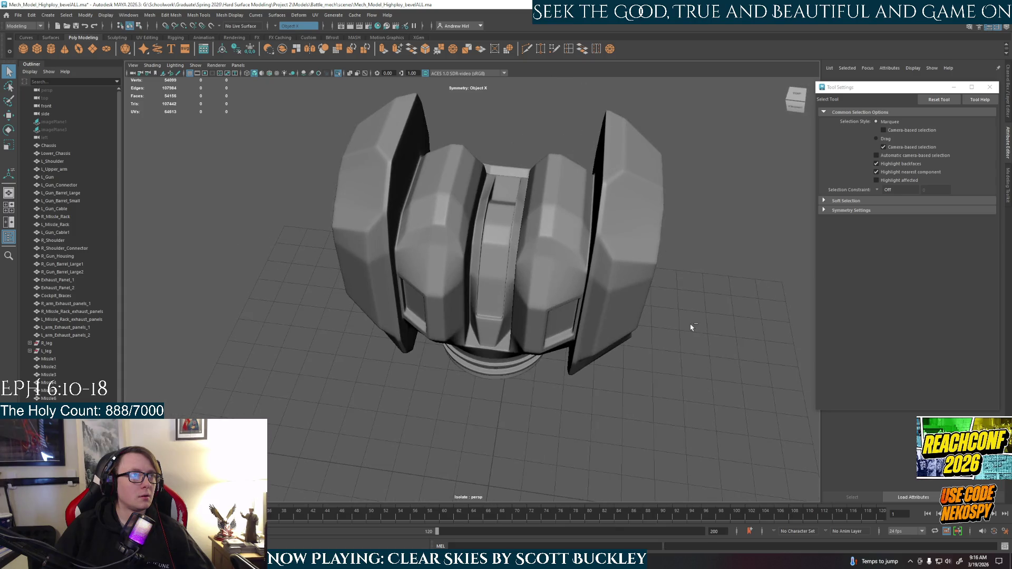
{"action": "key", "text": "ctrl+z"}
{"action": "key", "text": "ctrl+z"}
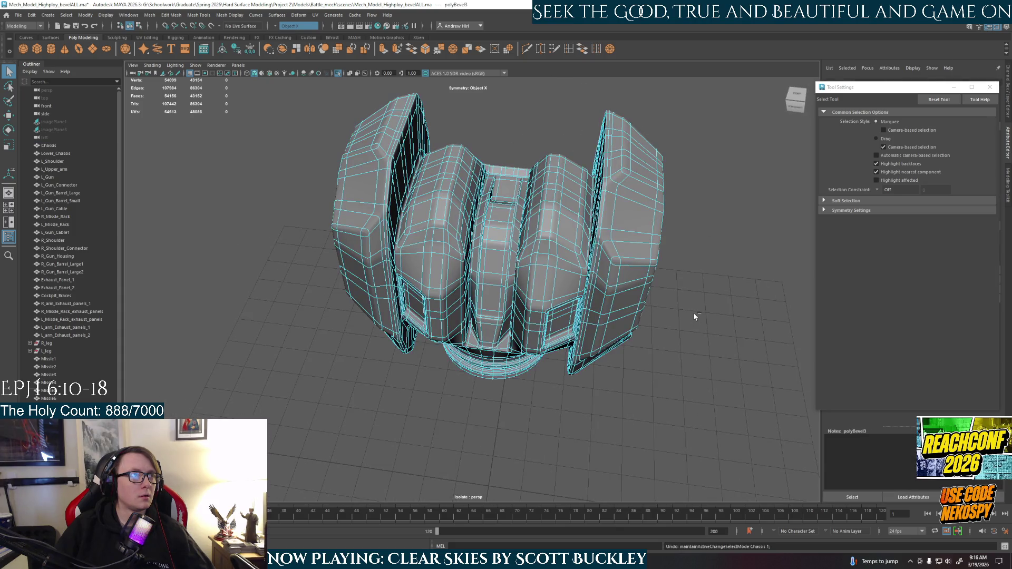
{"action": "key", "text": "ctrl+z"}
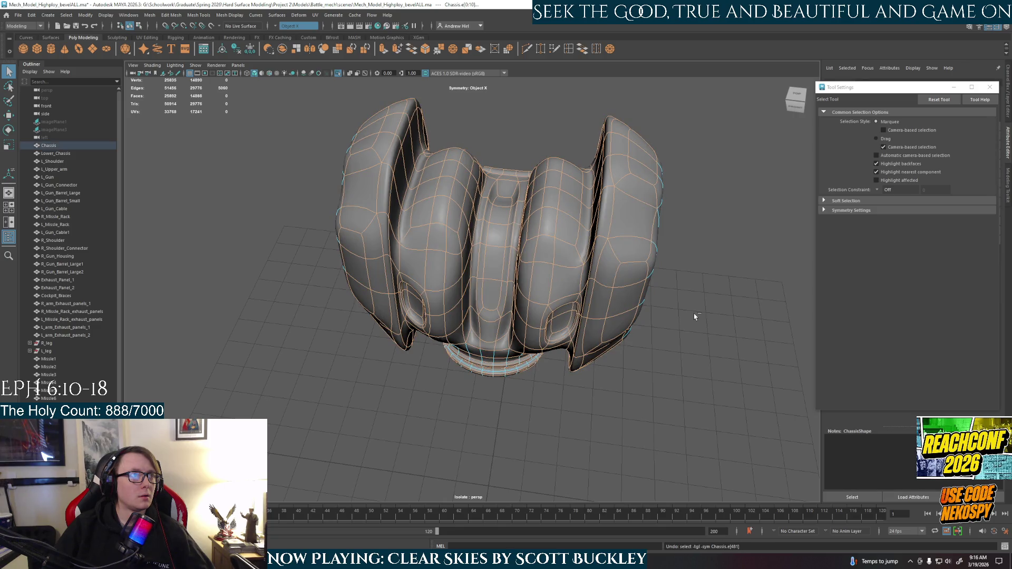
{"action": "key", "text": "2"}
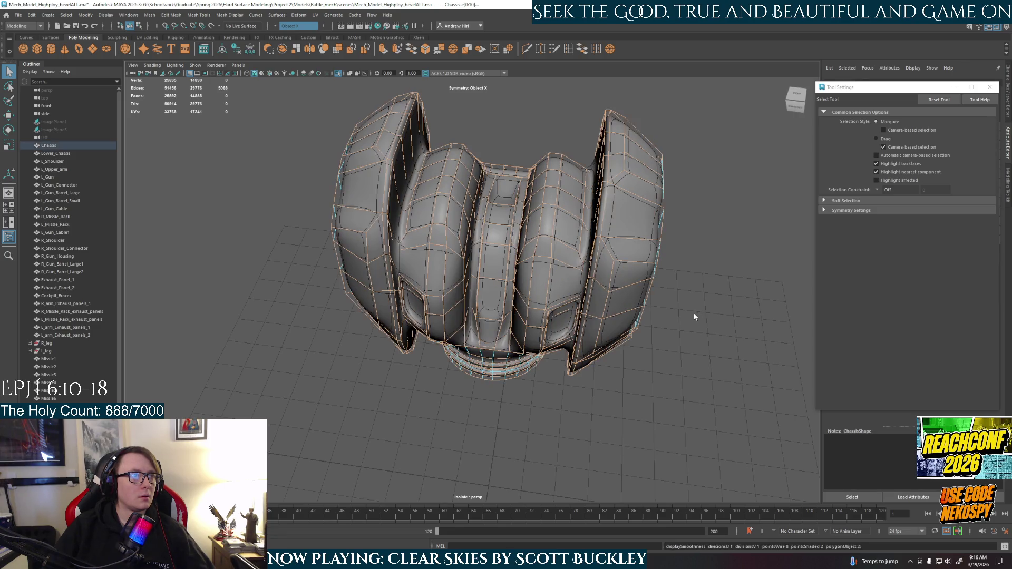
{"action": "key", "text": "1"}
{"action": "mouse_move", "coordinate": [669, 311]}
{"action": "left_mouse_down", "text": "alt"}
{"action": "mouse_move", "coordinate": [587, 275]}
{"action": "mouse_move", "coordinate": [657, 292]}
{"action": "mouse_move", "coordinate": [645, 293]}
{"action": "left_mouse_up", "text": "alt"}
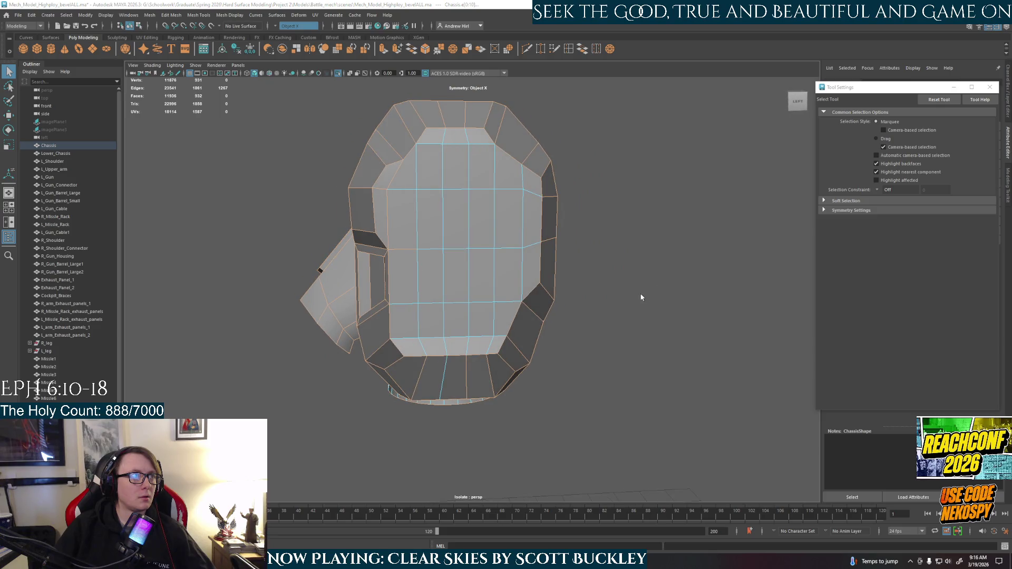
Dismiss the AutoSave notice and orbit the chassis from all sides to check the selected edge loops
{"action": "left_click", "coordinate": [492, 287]}
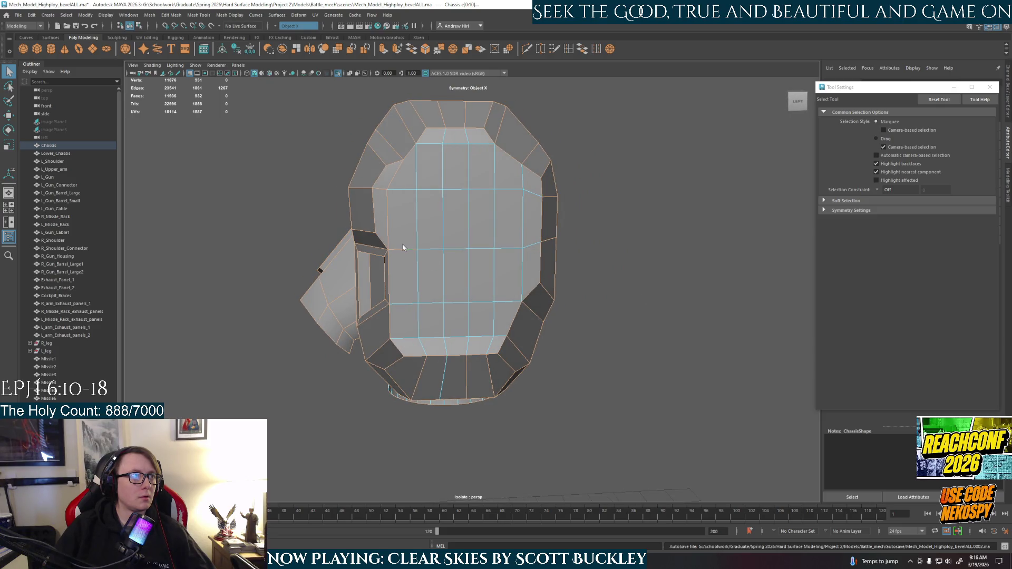
{"action": "left_click_drag", "start_coordinate": [397, 181], "coordinate": [426, 237], "text": "alt"}
{"action": "scroll", "coordinate": [458, 282], "scroll_direction": "up", "scroll_amount": 5}
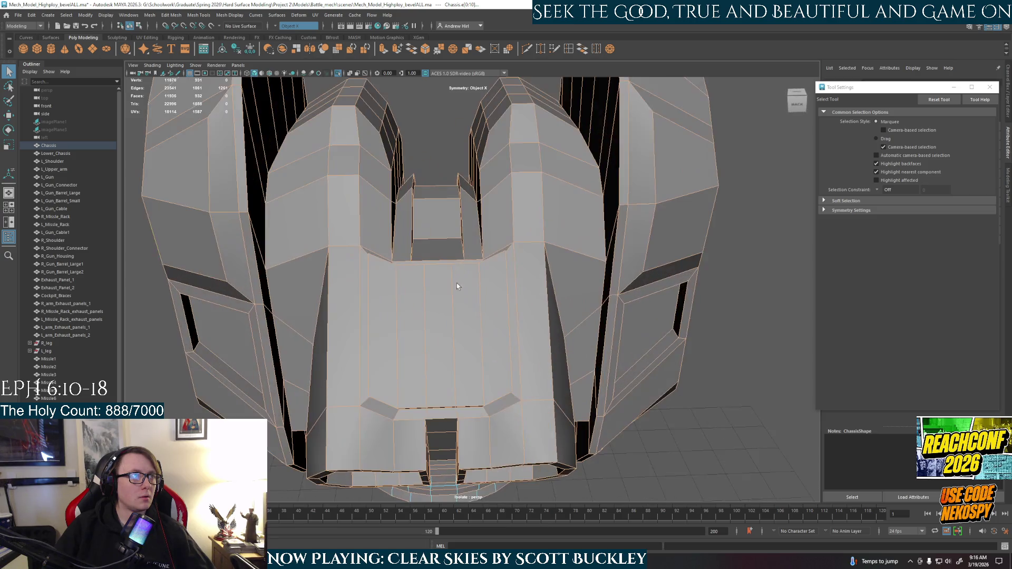
{"action": "middle_click_drag", "start_coordinate": [456, 282], "coordinate": [523, 323], "text": "alt"}
{"action": "mouse_move", "coordinate": [523, 323]}
{"action": "left_mouse_down", "text": "alt"}
{"action": "mouse_move", "coordinate": [506, 330]}
{"action": "mouse_move", "coordinate": [497, 318]}
{"action": "mouse_move", "coordinate": [370, 308]}
{"action": "left_mouse_up", "text": "alt"}
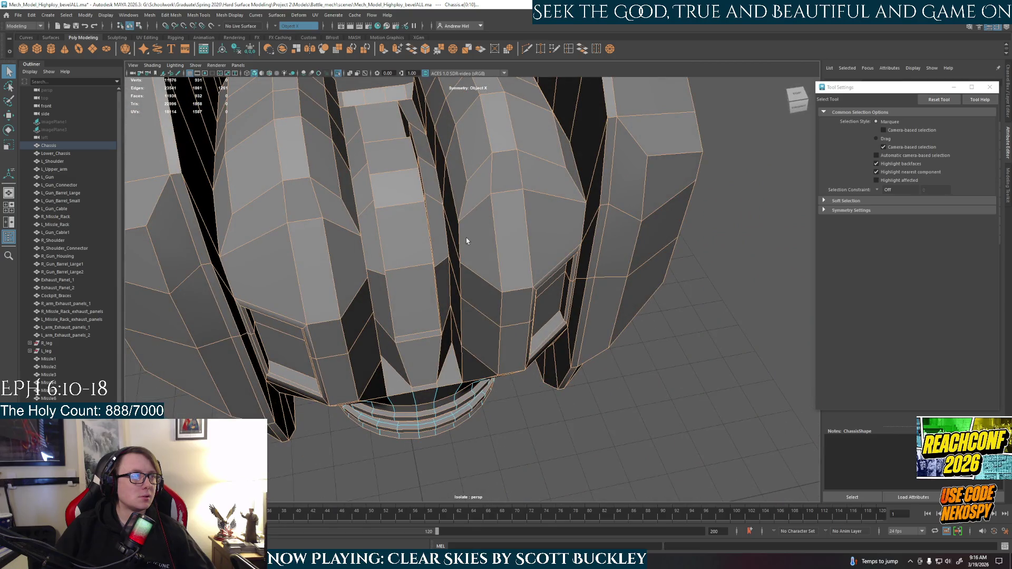
{"action": "left_click_drag", "start_coordinate": [459, 242], "coordinate": [479, 273], "text": "alt"}
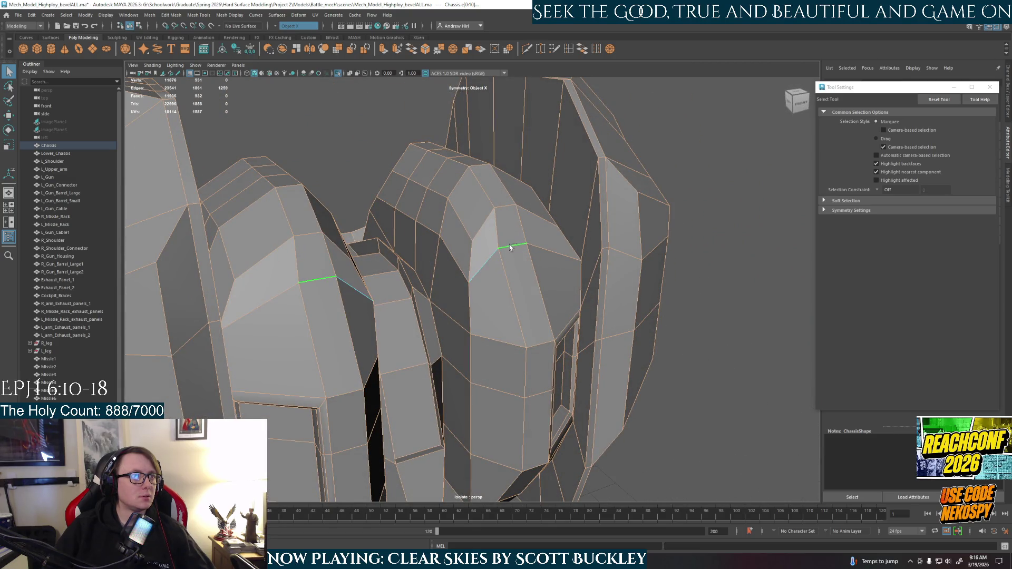
{"action": "left_click_drag", "start_coordinate": [541, 249], "coordinate": [707, 260], "text": "alt"}
{"action": "mouse_move", "coordinate": [625, 276]}
{"action": "left_mouse_down", "text": "alt"}
{"action": "mouse_move", "coordinate": [530, 332]}
{"action": "mouse_move", "coordinate": [468, 335]}
{"action": "left_mouse_up", "text": "alt"}
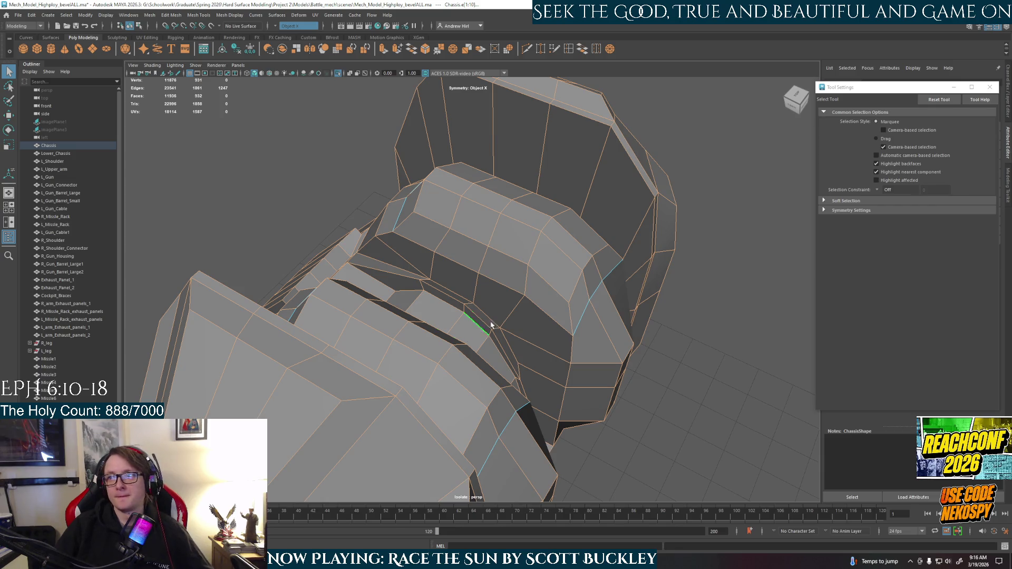
{"action": "left_click_drag", "start_coordinate": [553, 296], "coordinate": [461, 276], "text": "alt"}
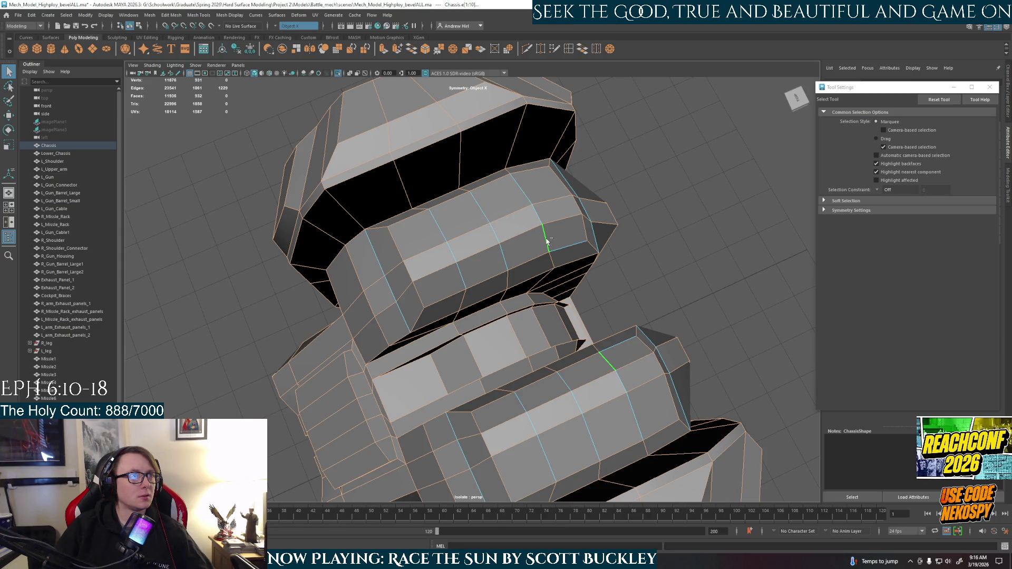
{"action": "mouse_move", "coordinate": [595, 259]}
{"action": "left_mouse_down", "text": "alt"}
{"action": "mouse_move", "coordinate": [615, 304]}
{"action": "mouse_move", "coordinate": [522, 307]}
{"action": "mouse_move", "coordinate": [544, 323]}
{"action": "left_mouse_up", "text": "alt"}
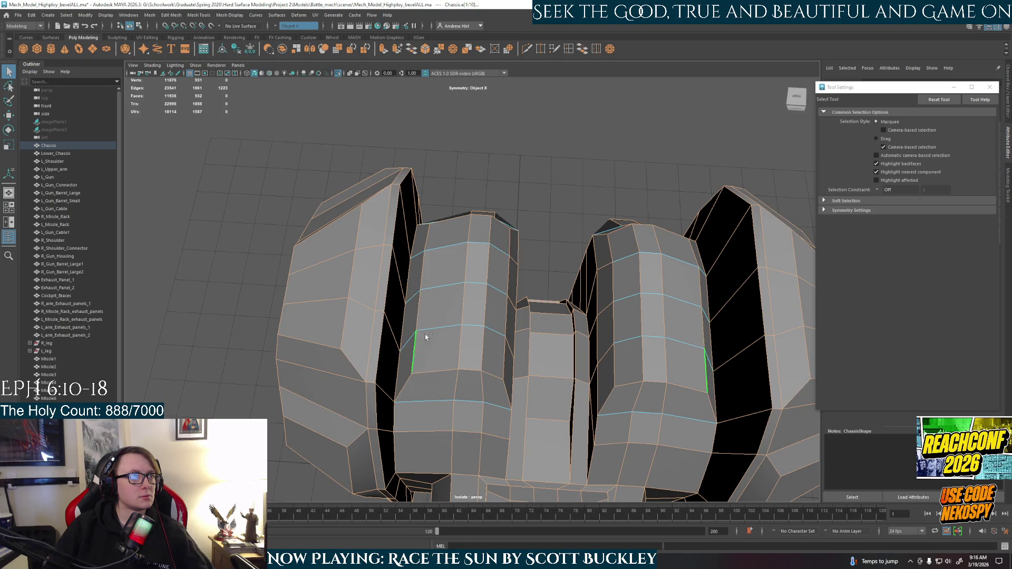
Orbit around the chassis panels and pods to verify the edge selection before bevelling
{"action": "left_click_drag", "start_coordinate": [419, 338], "coordinate": [536, 256], "text": "alt"}
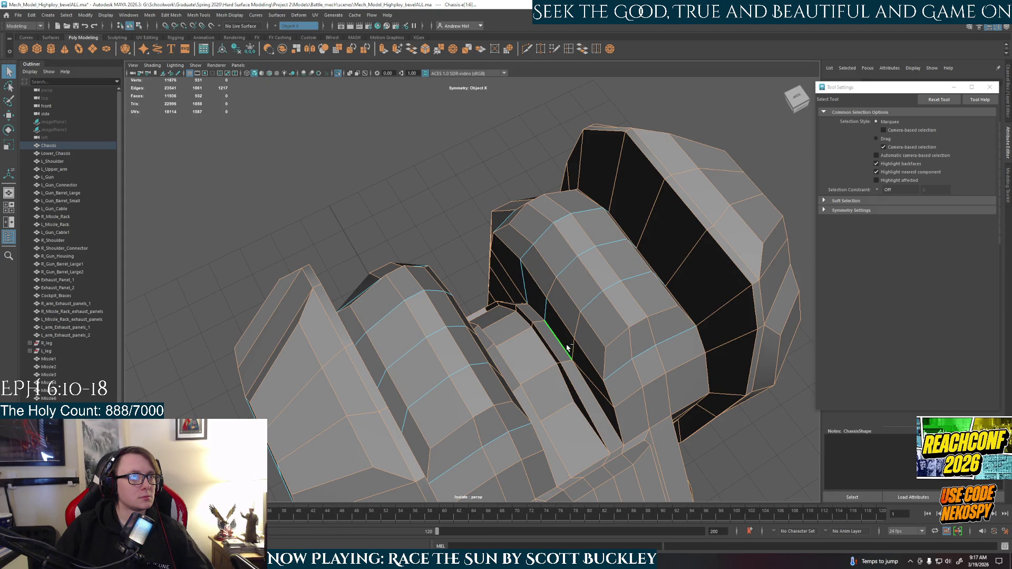
{"action": "mouse_move", "coordinate": [623, 334]}
{"action": "left_mouse_down", "text": "alt"}
{"action": "mouse_move", "coordinate": [556, 324]}
{"action": "mouse_move", "coordinate": [795, 321]}
{"action": "mouse_move", "coordinate": [455, 361]}
{"action": "mouse_move", "coordinate": [546, 334]}
{"action": "mouse_move", "coordinate": [521, 329]}
{"action": "left_mouse_up", "text": "alt"}
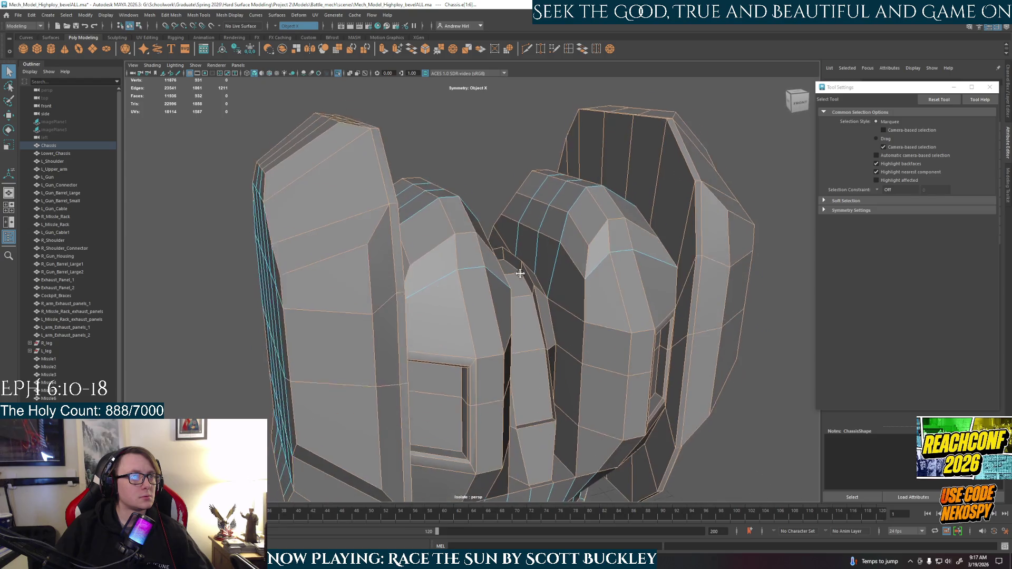
{"action": "mouse_move", "coordinate": [521, 328]}
{"action": "left_mouse_down", "text": "alt"}
{"action": "mouse_move", "coordinate": [525, 347]}
{"action": "mouse_move", "coordinate": [501, 364]}
{"action": "left_mouse_up", "text": "alt"}
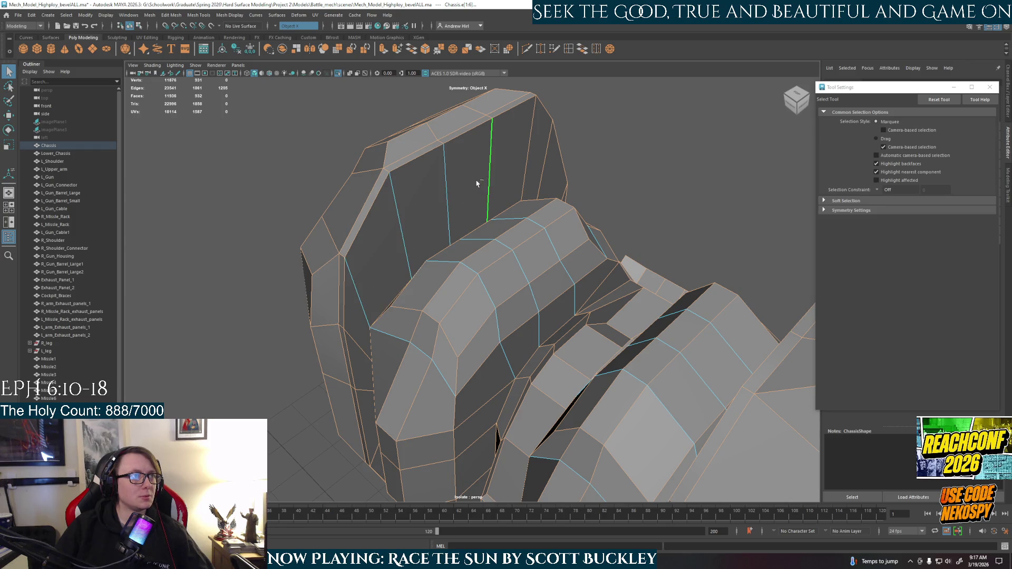
{"action": "mouse_move", "coordinate": [556, 202]}
{"action": "left_mouse_down", "text": "alt"}
{"action": "mouse_move", "coordinate": [661, 326]}
{"action": "mouse_move", "coordinate": [663, 365]}
{"action": "mouse_move", "coordinate": [611, 270]}
{"action": "left_mouse_up", "text": "alt"}
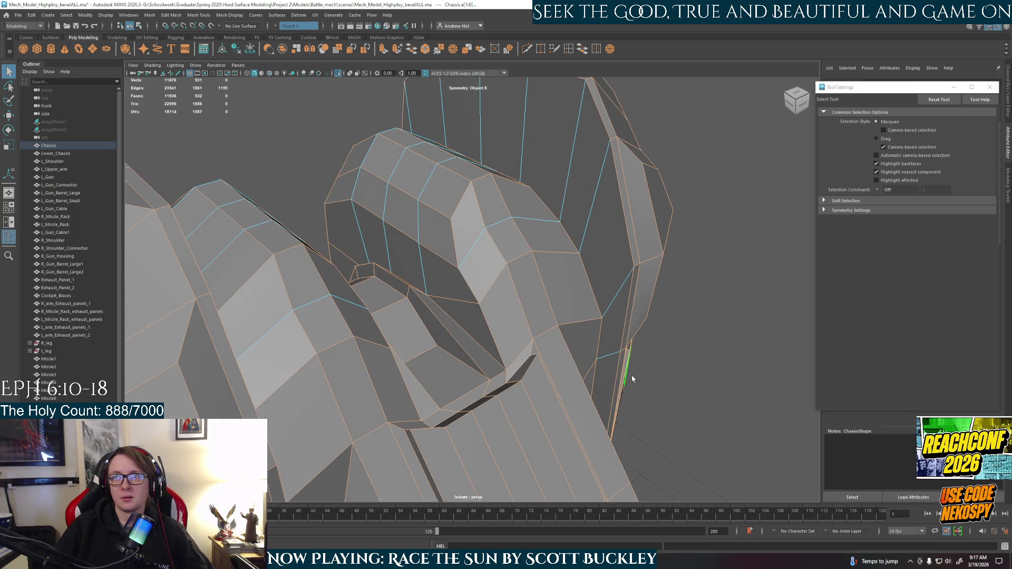
{"action": "mouse_move", "coordinate": [632, 380]}
{"action": "left_mouse_down", "text": "alt"}
{"action": "mouse_move", "coordinate": [540, 187]}
{"action": "mouse_move", "coordinate": [558, 276]}
{"action": "mouse_move", "coordinate": [522, 193]}
{"action": "left_mouse_up", "text": "alt"}
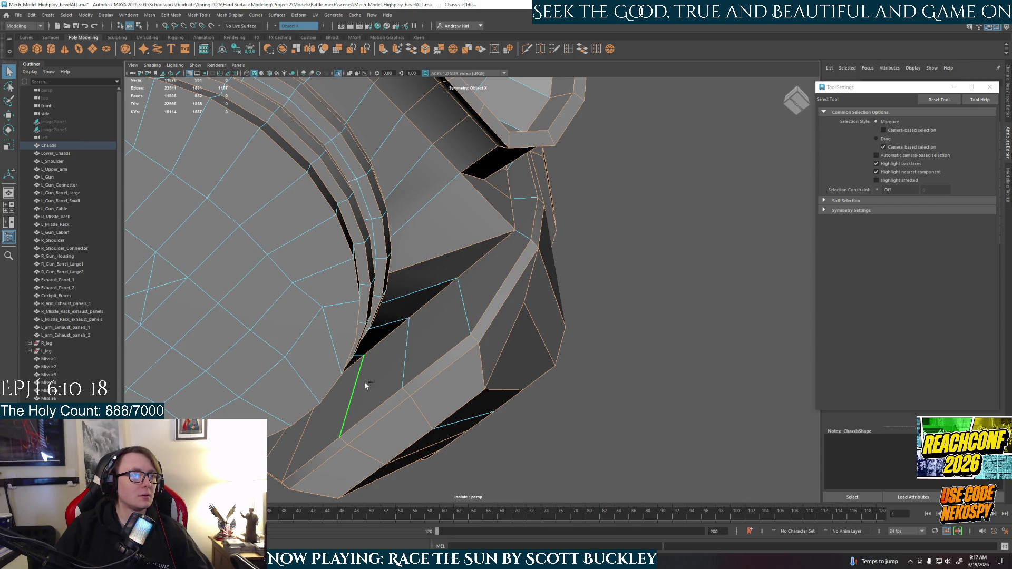
{"action": "left_click_drag", "start_coordinate": [365, 382], "coordinate": [399, 350], "text": "alt"}
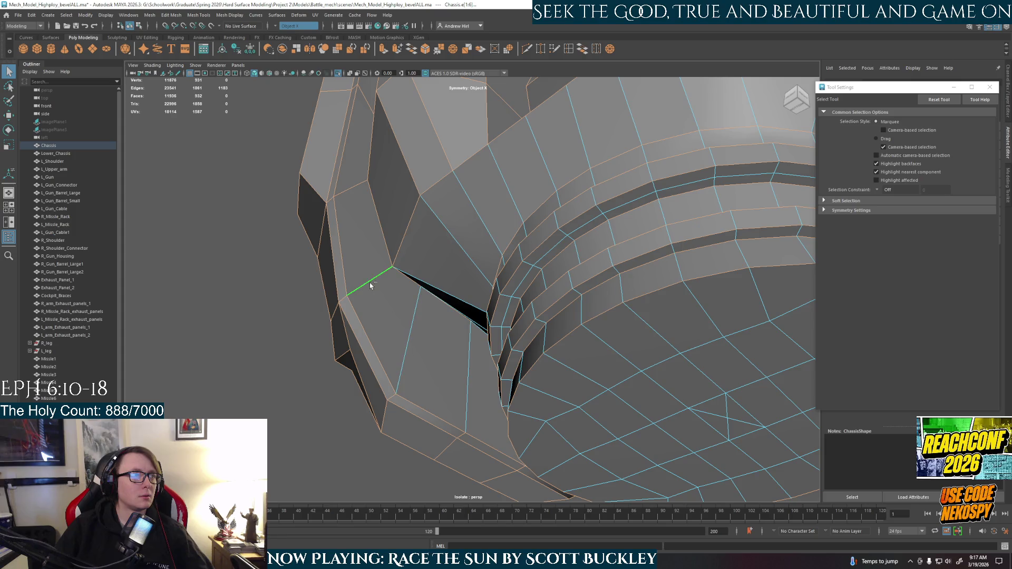
{"action": "left_click_drag", "start_coordinate": [360, 194], "coordinate": [389, 220], "text": "alt"}
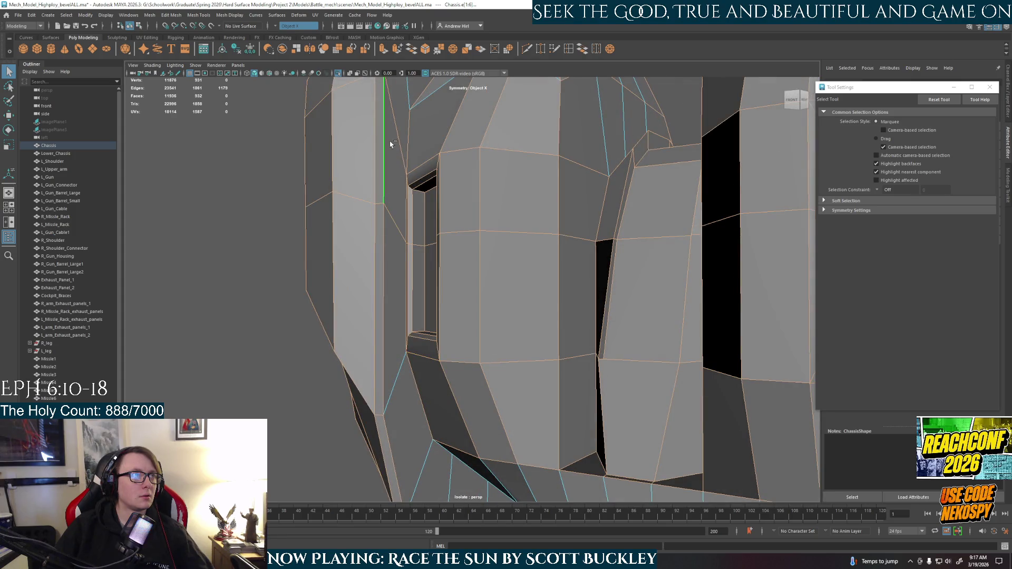
{"action": "mouse_move", "coordinate": [400, 137]}
{"action": "left_mouse_down", "text": "alt"}
{"action": "mouse_move", "coordinate": [495, 297]}
{"action": "mouse_move", "coordinate": [404, 338]}
{"action": "mouse_move", "coordinate": [488, 311]}
{"action": "mouse_move", "coordinate": [458, 308]}
{"action": "left_mouse_up", "text": "alt"}
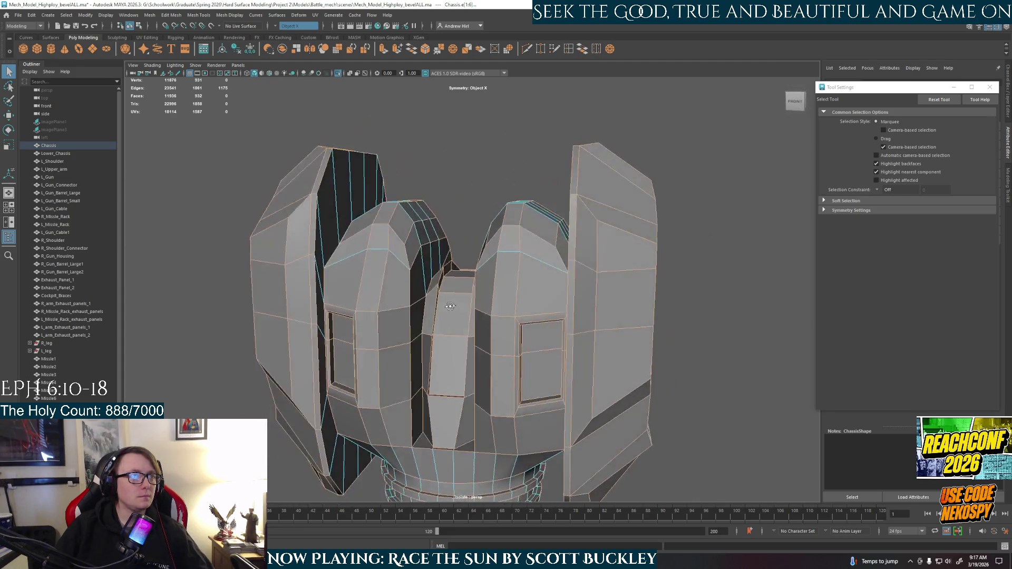
{"action": "right_click_drag", "start_coordinate": [457, 306], "coordinate": [494, 295], "text": "alt"}
{"action": "mouse_move", "coordinate": [468, 315]}
{"action": "left_mouse_down", "text": "alt"}
{"action": "mouse_move", "coordinate": [372, 289]}
{"action": "mouse_move", "coordinate": [478, 320]}
{"action": "left_mouse_up", "text": "alt"}
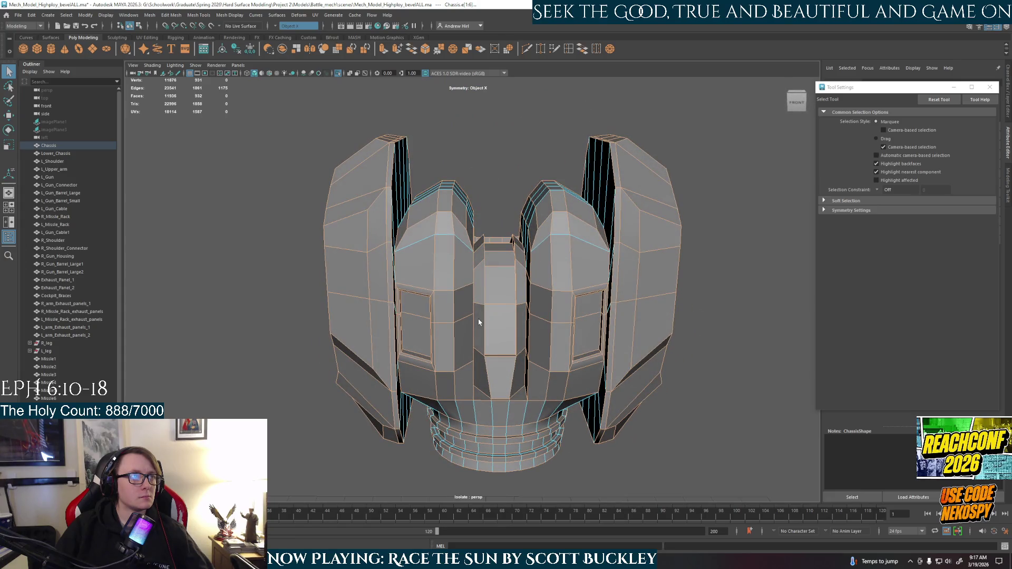
{"action": "left_click_drag", "start_coordinate": [585, 277], "coordinate": [576, 278], "text": "alt"}
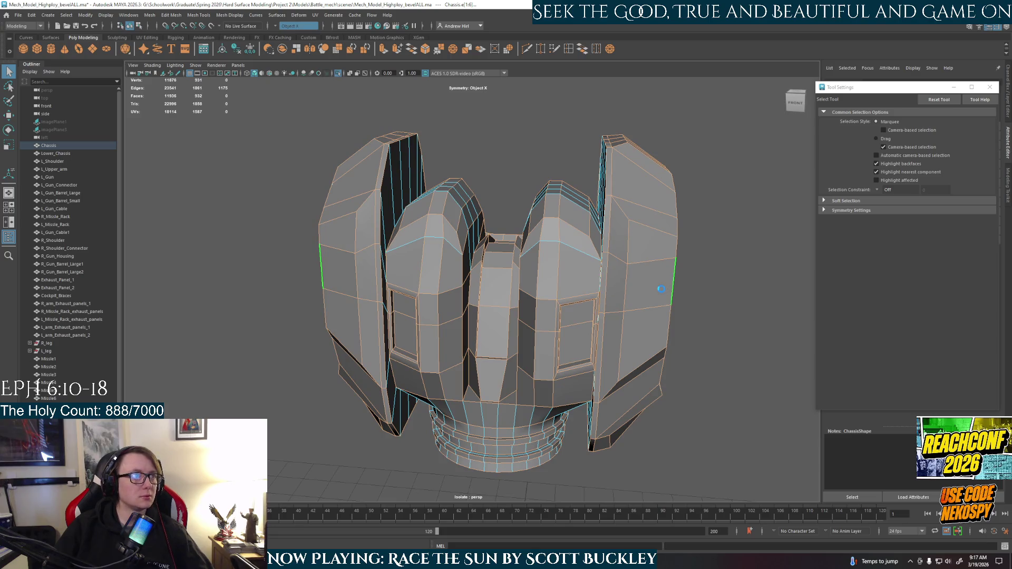
Bevel the selected chassis edges, return to Object Mode and preview the chassis smoothed
{"action": "key", "text": "ctrl+b"}
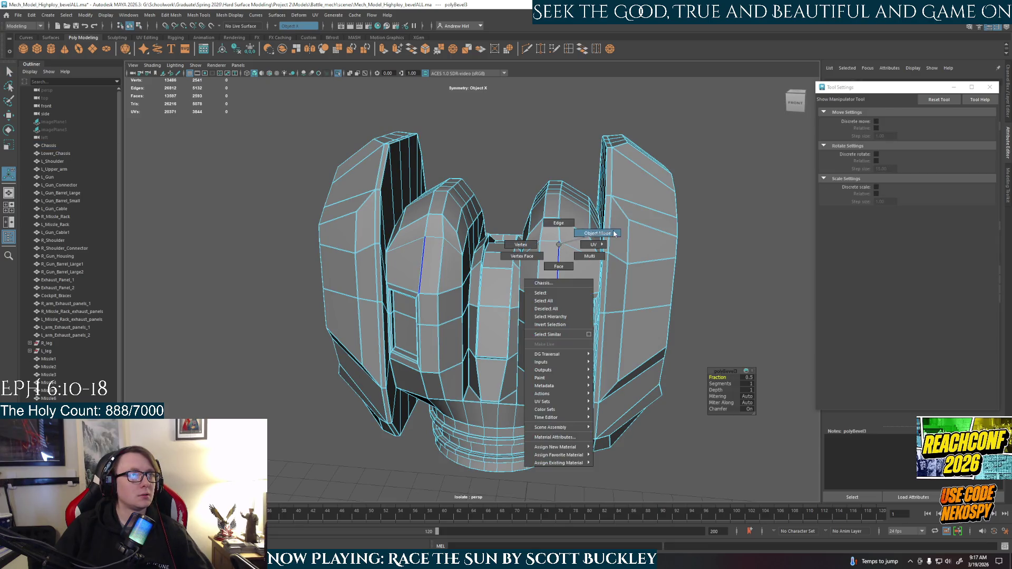
{"action": "right_click_drag", "start_coordinate": [563, 247], "coordinate": [562, 217]}
{"action": "key", "text": "3"}
{"action": "left_click", "coordinate": [712, 302]}
{"action": "mouse_move", "coordinate": [711, 301]}
{"action": "left_mouse_down", "text": "alt"}
{"action": "mouse_move", "coordinate": [639, 327]}
{"action": "mouse_move", "coordinate": [602, 298]}
{"action": "mouse_move", "coordinate": [614, 293]}
{"action": "mouse_move", "coordinate": [514, 333]}
{"action": "mouse_move", "coordinate": [632, 322]}
{"action": "left_mouse_up", "text": "alt"}
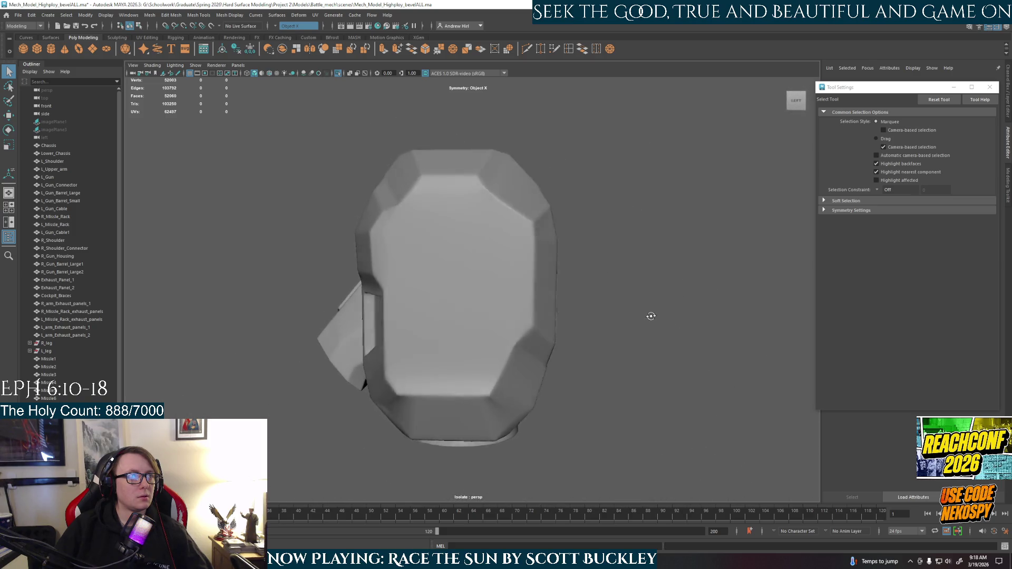
{"action": "left_click_drag", "start_coordinate": [632, 322], "coordinate": [597, 312], "text": "alt"}
{"action": "left_click", "coordinate": [596, 309]}
{"action": "left_click_drag", "start_coordinate": [685, 321], "coordinate": [724, 330], "text": "alt"}
{"action": "left_click", "coordinate": [725, 330]}
{"action": "mouse_move", "coordinate": [594, 336]}
{"action": "left_mouse_down", "text": "alt"}
{"action": "mouse_move", "coordinate": [474, 328]}
{"action": "mouse_move", "coordinate": [555, 341]}
{"action": "left_mouse_up", "text": "alt"}
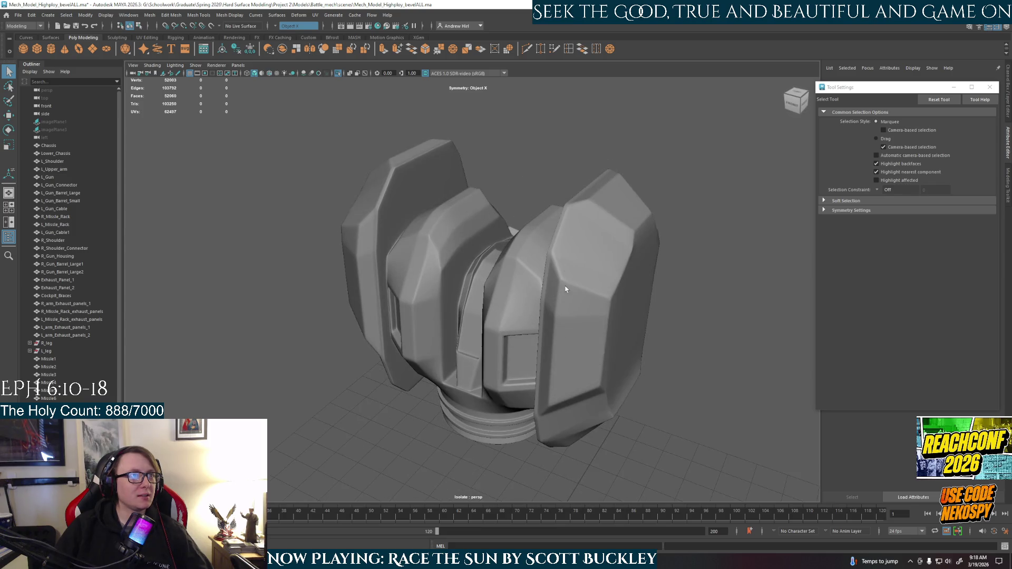
{"action": "mouse_move", "coordinate": [565, 288]}
{"action": "left_mouse_down", "text": "alt"}
{"action": "mouse_move", "coordinate": [537, 327]}
{"action": "mouse_move", "coordinate": [554, 305]}
{"action": "mouse_move", "coordinate": [549, 341]}
{"action": "mouse_move", "coordinate": [711, 346]}
{"action": "mouse_move", "coordinate": [736, 324]}
{"action": "mouse_move", "coordinate": [735, 365]}
{"action": "mouse_move", "coordinate": [655, 391]}
{"action": "mouse_move", "coordinate": [519, 380]}
{"action": "mouse_move", "coordinate": [517, 324]}
{"action": "left_mouse_up", "text": "alt"}
{"action": "scroll", "coordinate": [536, 306], "scroll_direction": "up", "scroll_amount": 3}
{"action": "scroll", "coordinate": [506, 359], "scroll_direction": "up", "scroll_amount": 5}
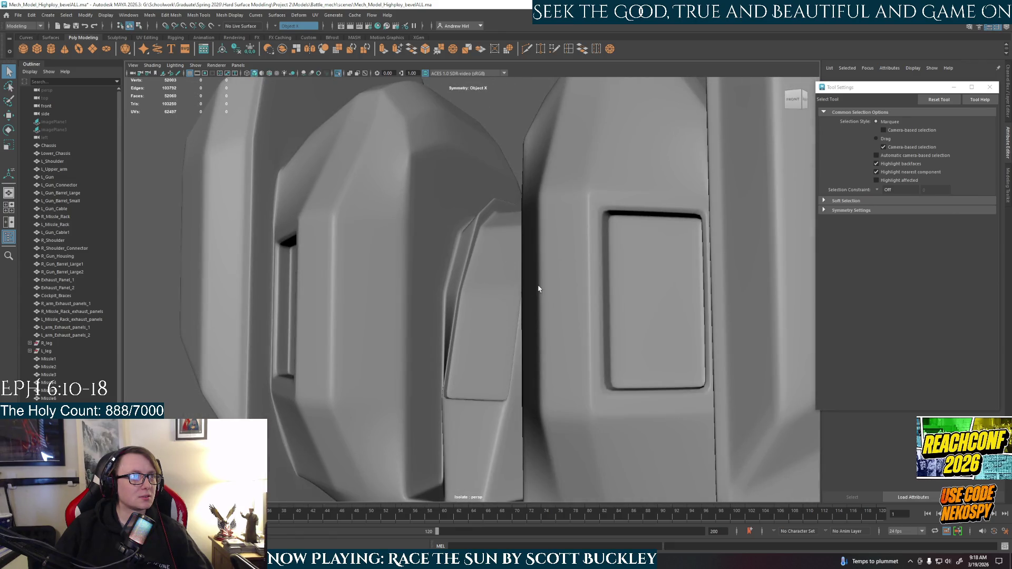
{"action": "left_click", "coordinate": [578, 299]}
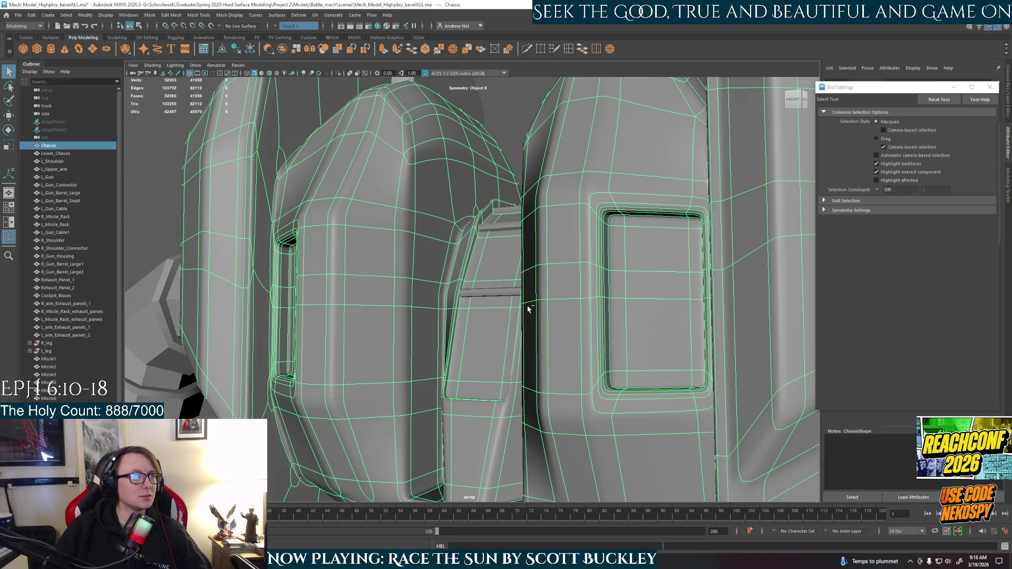
Isolate the Chassis as its low-poly cage and undo the previous bevel
{"action": "key", "text": "ctrl+1"}
{"action": "key", "text": "1"}
{"action": "left_click_drag", "start_coordinate": [528, 309], "coordinate": [550, 316], "text": "alt"}
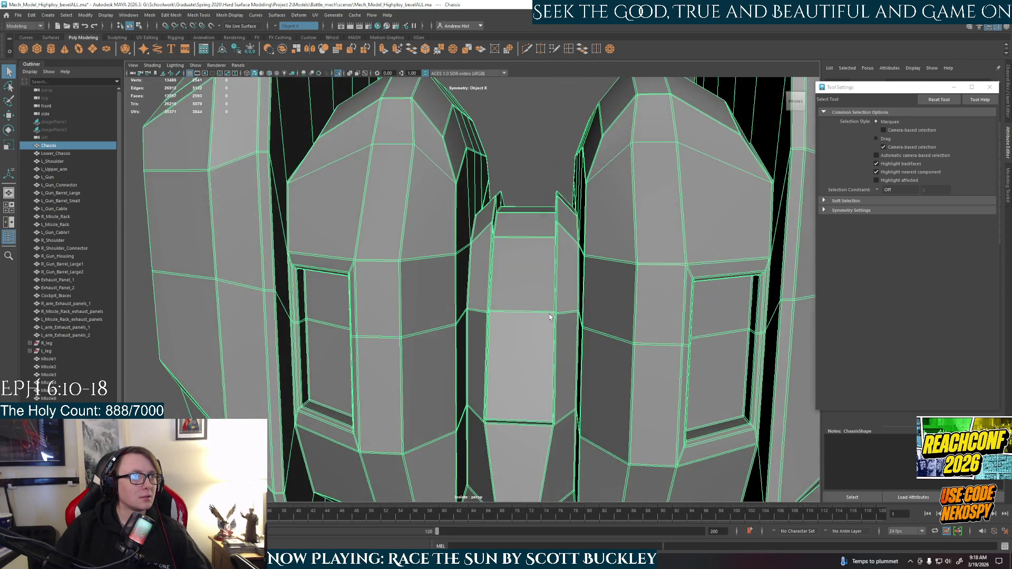
{"action": "left_click", "coordinate": [549, 316], "text": "ctrl"}
{"action": "key", "text": "ctrl+z"}
{"action": "left_click", "coordinate": [550, 316], "text": "ctrl"}
{"action": "key", "text": "ctrl+z"}
{"action": "left_click", "coordinate": [549, 317], "text": "ctrl"}
{"action": "key", "text": "ctrl+z"}
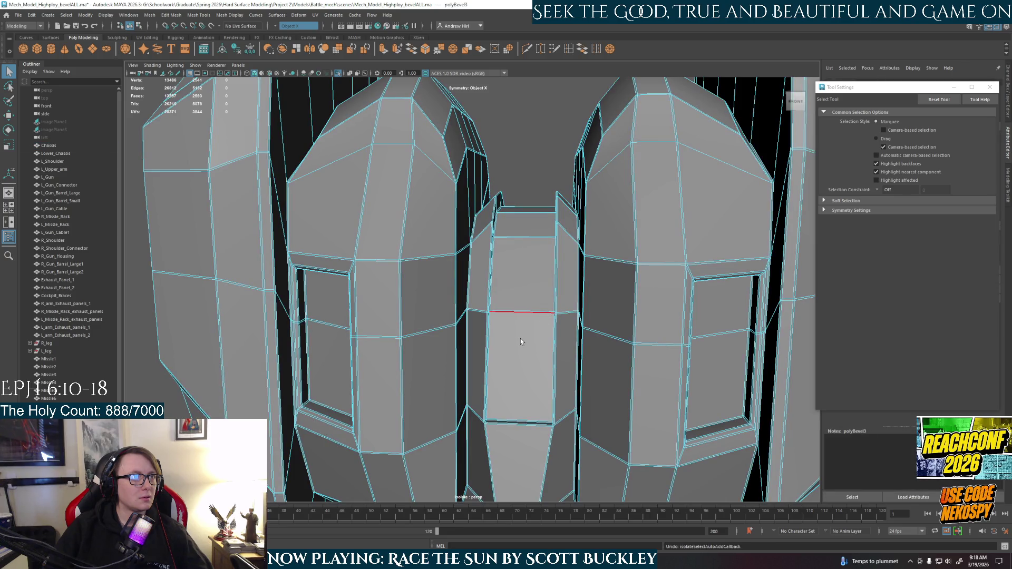
{"action": "key", "text": "ctrl+z"}
Orbit the unbevelled chassis from steep, front and underside angles to inspect its edges
{"action": "mouse_move", "coordinate": [522, 232]}
{"action": "left_mouse_down", "text": "alt"}
{"action": "mouse_move", "coordinate": [522, 265]}
{"action": "mouse_move", "coordinate": [541, 312]}
{"action": "left_mouse_up", "text": "alt"}
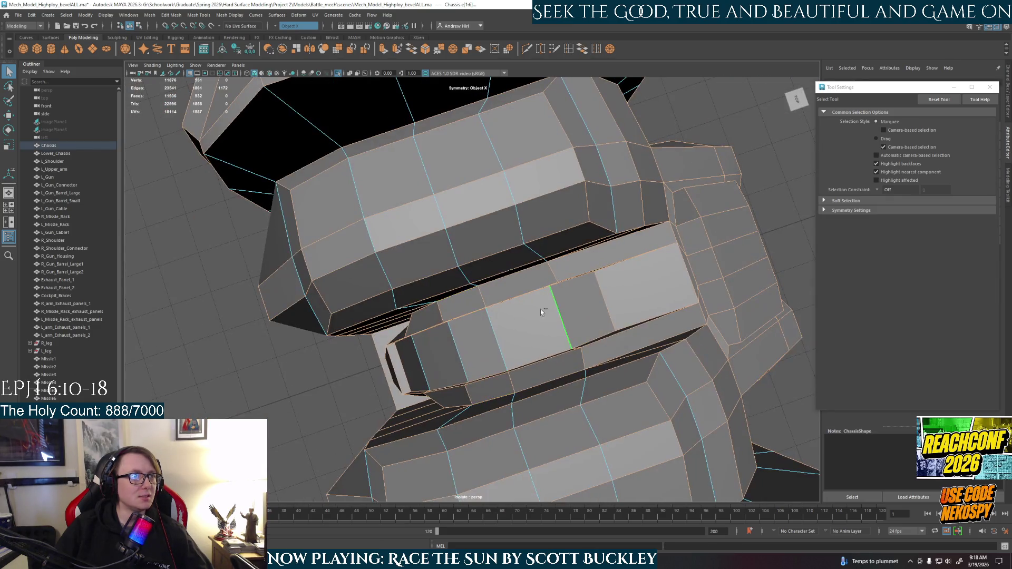
{"action": "left_click_drag", "start_coordinate": [651, 305], "coordinate": [557, 272], "text": "alt"}
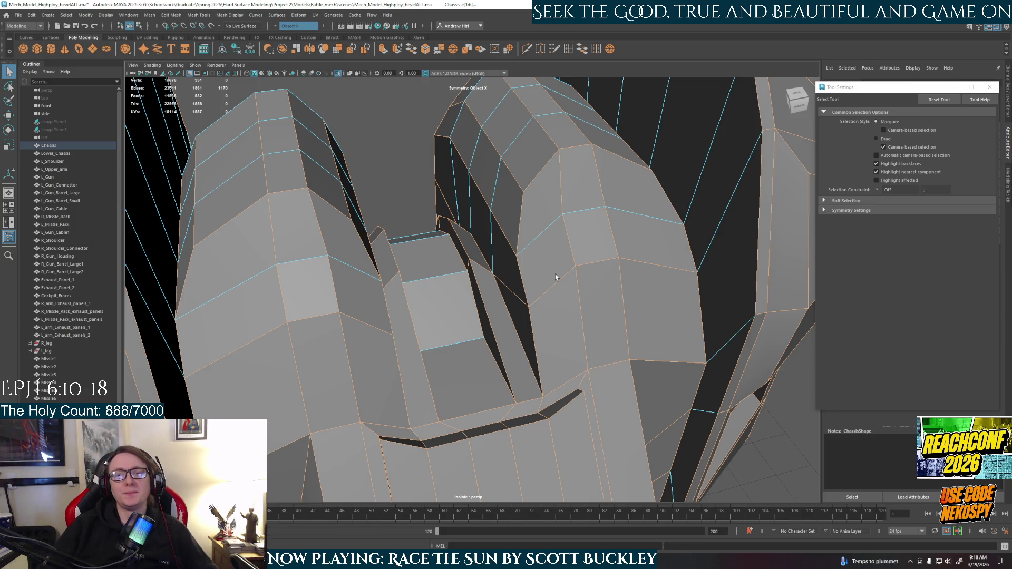
{"action": "left_click_drag", "start_coordinate": [555, 275], "coordinate": [563, 319], "text": "alt"}
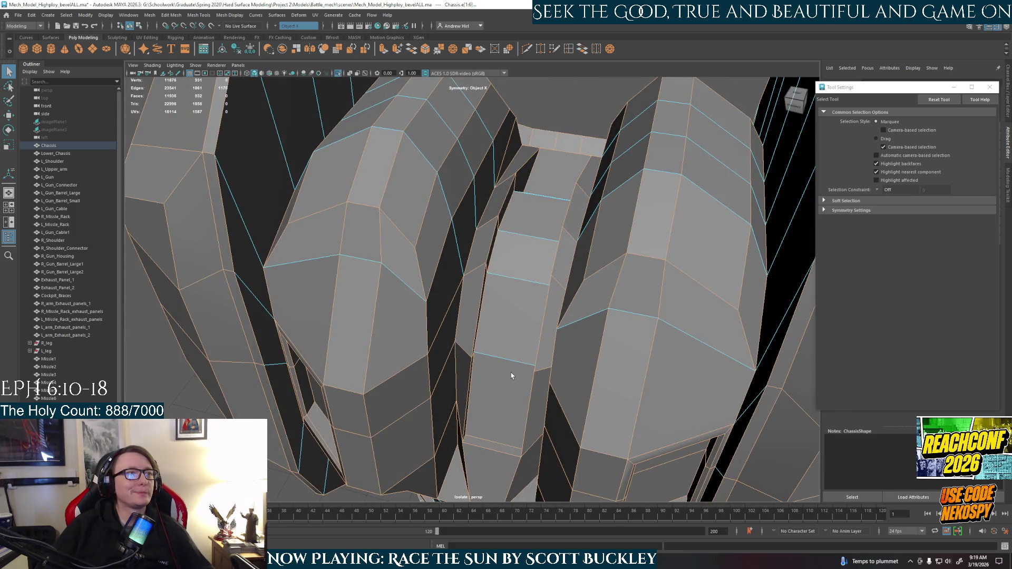
{"action": "left_click_drag", "start_coordinate": [511, 375], "coordinate": [513, 369], "text": "alt"}
{"action": "scroll", "coordinate": [514, 369], "scroll_direction": "up", "scroll_amount": 5}
{"action": "mouse_move", "coordinate": [507, 324]}
{"action": "left_mouse_down", "text": "alt"}
{"action": "mouse_move", "coordinate": [496, 346]}
{"action": "mouse_move", "coordinate": [521, 359]}
{"action": "left_mouse_up", "text": "alt"}
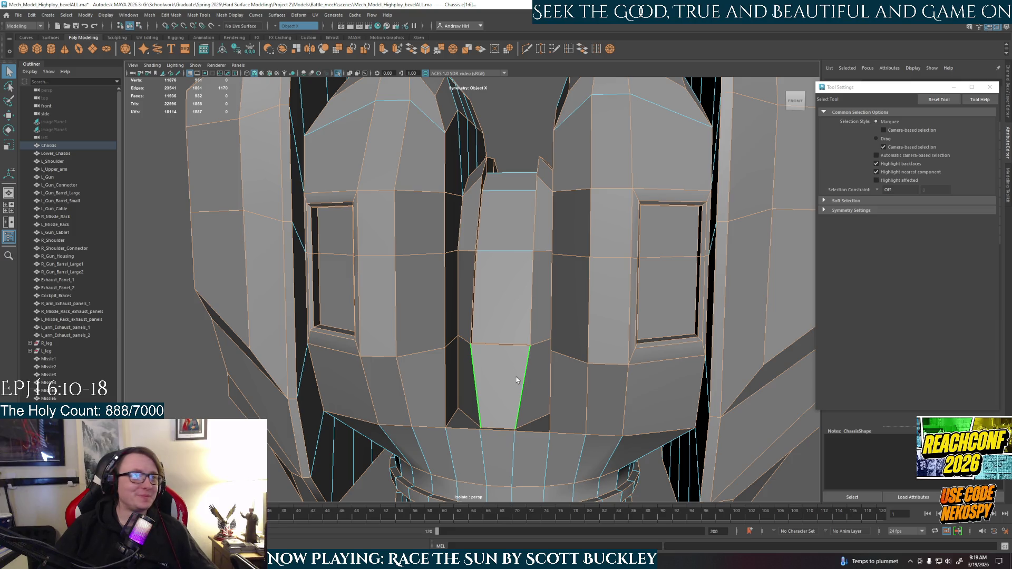
{"action": "scroll", "coordinate": [516, 381], "scroll_direction": "down", "scroll_amount": 3}
{"action": "scroll", "coordinate": [516, 380], "scroll_direction": "down", "scroll_amount": 3}
{"action": "scroll", "coordinate": [516, 381], "scroll_direction": "down", "scroll_amount": 2}
{"action": "mouse_move", "coordinate": [516, 380]}
{"action": "left_mouse_down", "text": "alt"}
{"action": "mouse_move", "coordinate": [514, 356]}
{"action": "mouse_move", "coordinate": [582, 366]}
{"action": "mouse_move", "coordinate": [534, 382]}
{"action": "mouse_move", "coordinate": [386, 361]}
{"action": "mouse_move", "coordinate": [377, 339]}
{"action": "left_mouse_up", "text": "alt"}
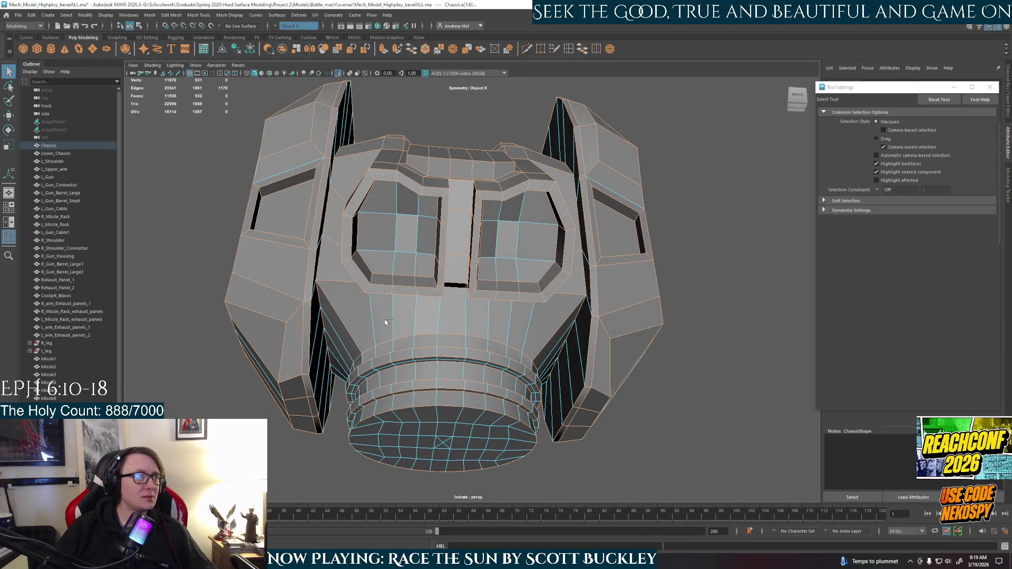
Bevel the chosen chassis edges again, return to Object Mode and preview the chassis smoothed
{"action": "key", "text": "ctrl+b"}
{"action": "left_click_drag", "start_coordinate": [384, 321], "coordinate": [567, 273], "text": "alt"}
{"action": "right_click", "coordinate": [567, 272]}
{"action": "left_click", "coordinate": [626, 253]}
{"action": "key", "text": "3"}
{"action": "left_click", "coordinate": [712, 402]}
{"action": "left_click", "coordinate": [633, 310]}
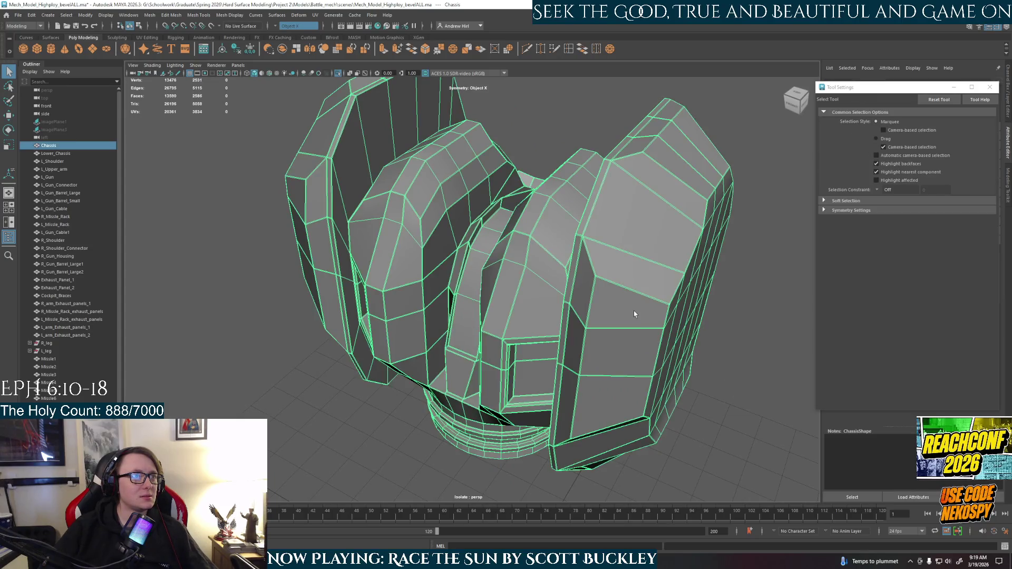
{"action": "left_click", "coordinate": [734, 367]}
Orbit the smoothed chassis to review the creases where the side pod meets the central column
{"action": "mouse_move", "coordinate": [734, 367]}
{"action": "left_mouse_down", "text": "alt"}
{"action": "mouse_move", "coordinate": [579, 400]}
{"action": "mouse_move", "coordinate": [633, 380]}
{"action": "mouse_move", "coordinate": [530, 348]}
{"action": "mouse_move", "coordinate": [609, 337]}
{"action": "mouse_move", "coordinate": [544, 356]}
{"action": "left_mouse_up", "text": "alt"}
{"action": "scroll", "coordinate": [632, 379], "scroll_direction": "up", "scroll_amount": 3}
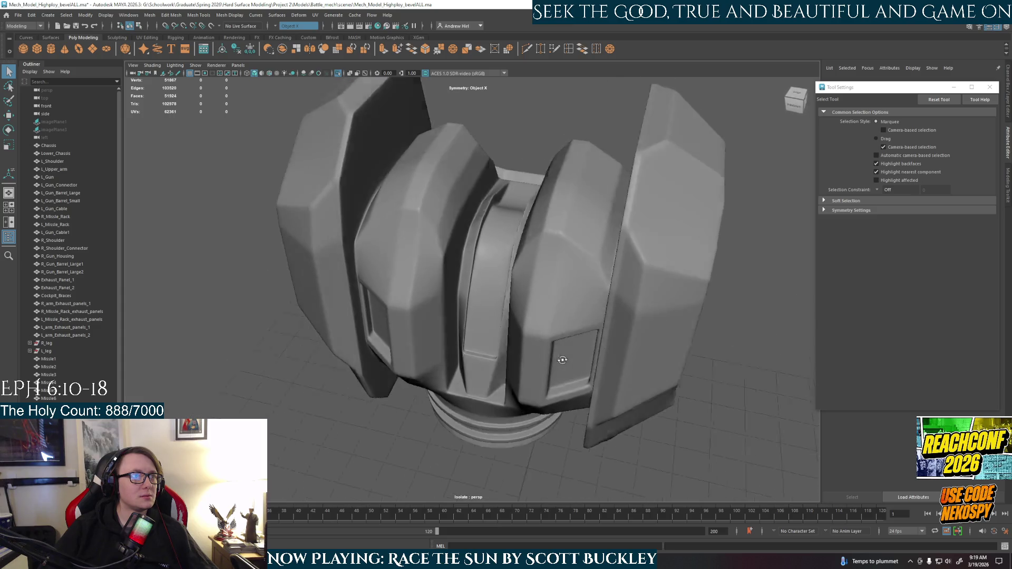
{"action": "scroll", "coordinate": [545, 355], "scroll_direction": "up", "scroll_amount": 3}
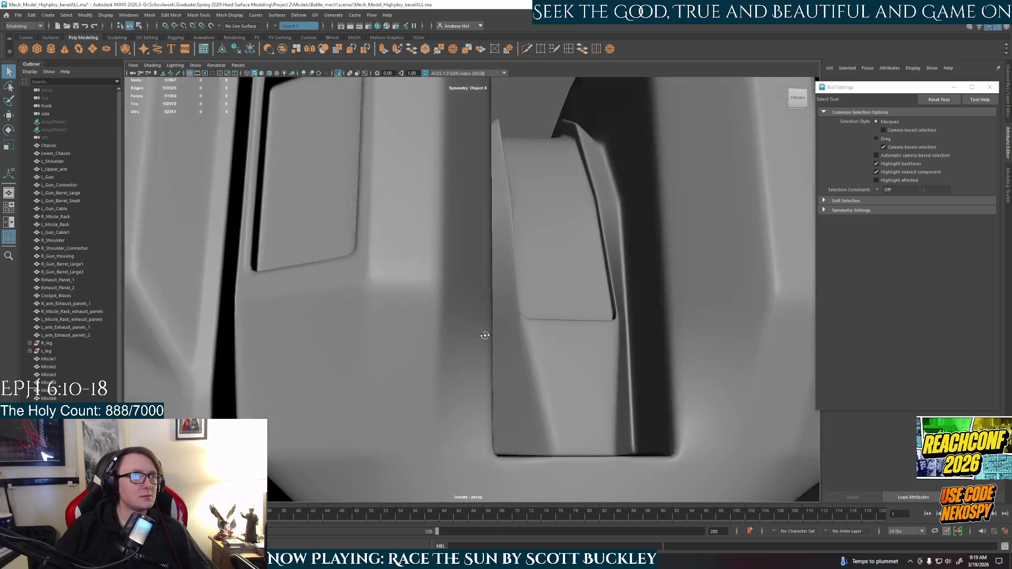
{"action": "mouse_move", "coordinate": [544, 355]}
{"action": "left_mouse_down", "text": "alt"}
{"action": "mouse_move", "coordinate": [500, 338]}
{"action": "mouse_move", "coordinate": [494, 400]}
{"action": "mouse_move", "coordinate": [337, 385]}
{"action": "mouse_move", "coordinate": [299, 356]}
{"action": "mouse_move", "coordinate": [447, 384]}
{"action": "mouse_move", "coordinate": [636, 355]}
{"action": "mouse_move", "coordinate": [491, 359]}
{"action": "mouse_move", "coordinate": [554, 428]}
{"action": "left_mouse_up", "text": "alt"}
{"action": "scroll", "coordinate": [338, 386], "scroll_direction": "down", "scroll_amount": 5}
{"action": "scroll", "coordinate": [492, 360], "scroll_direction": "down", "scroll_amount": 3}
{"action": "scroll", "coordinate": [536, 332], "scroll_direction": "up", "scroll_amount": 3}
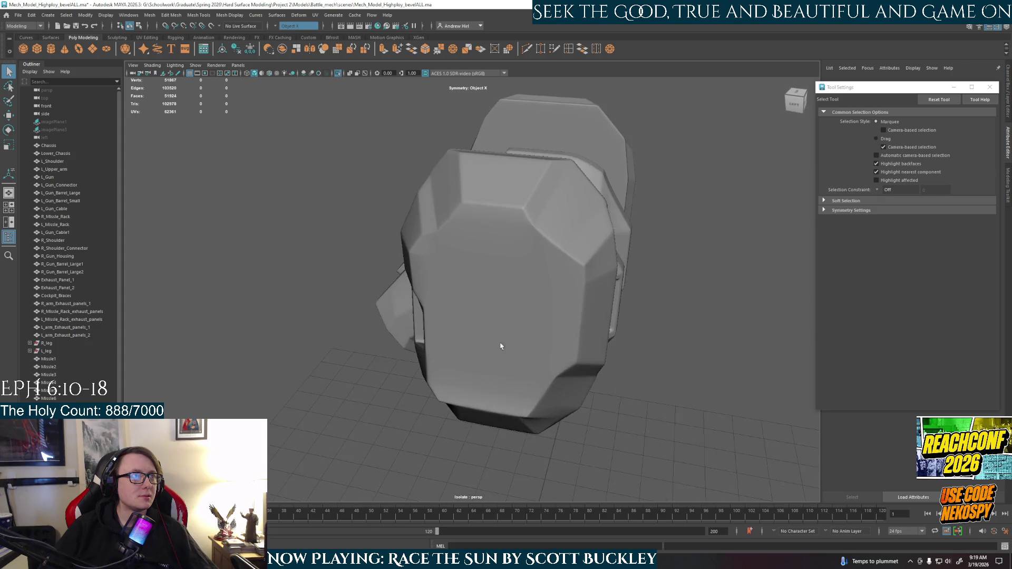
{"action": "left_click_drag", "start_coordinate": [536, 332], "coordinate": [486, 311], "text": "alt"}
{"action": "scroll", "coordinate": [492, 384], "scroll_direction": "up", "scroll_amount": 5}
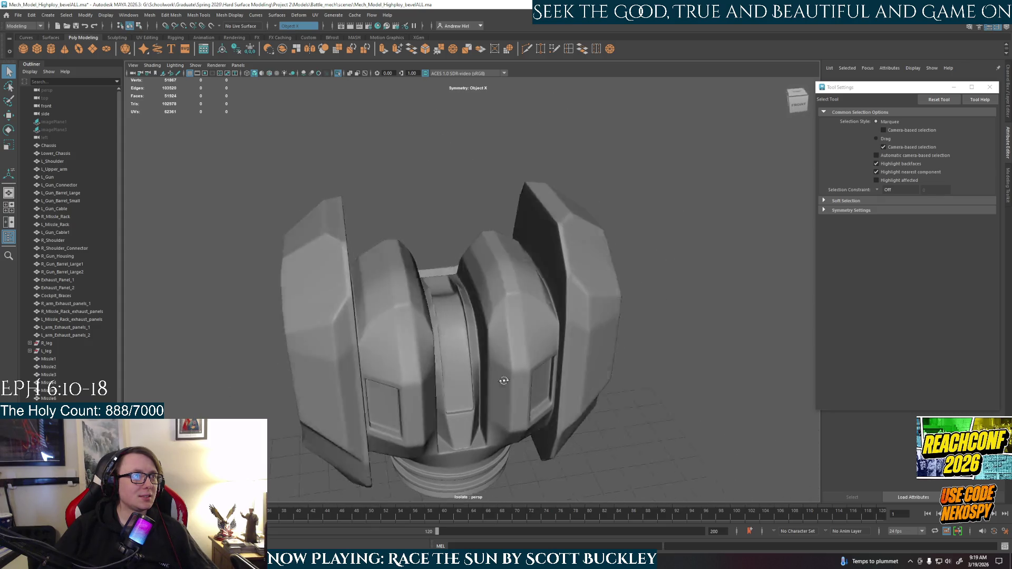
{"action": "left_click_drag", "start_coordinate": [493, 385], "coordinate": [524, 399], "text": "alt"}
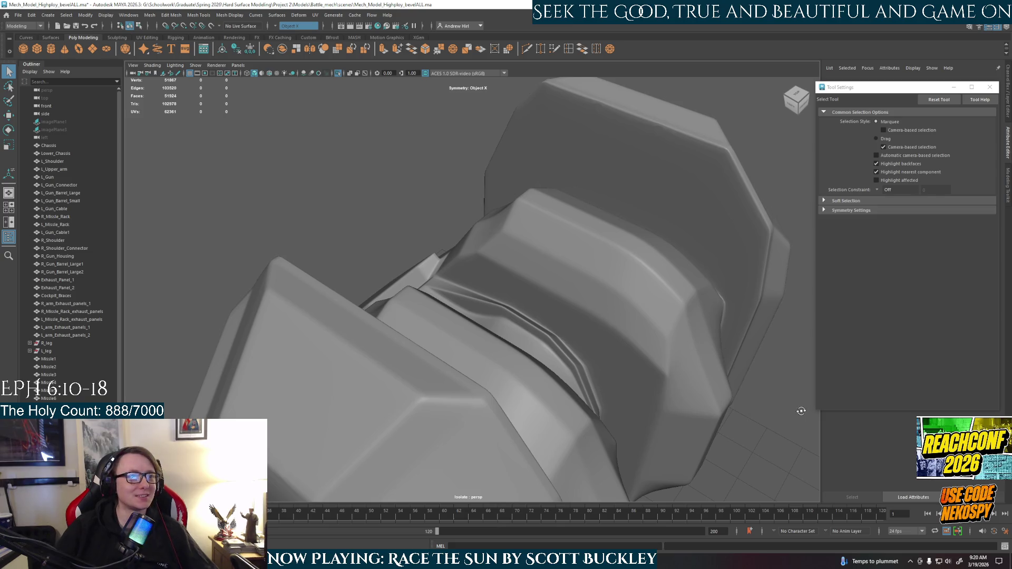
Switch the Chassis to its cage in Edge mode and orbit to pick edges on the blocks
{"action": "left_click_drag", "start_coordinate": [801, 411], "coordinate": [750, 391], "text": "alt"}
{"action": "left_click", "coordinate": [733, 347]}
{"action": "key", "text": "1"}
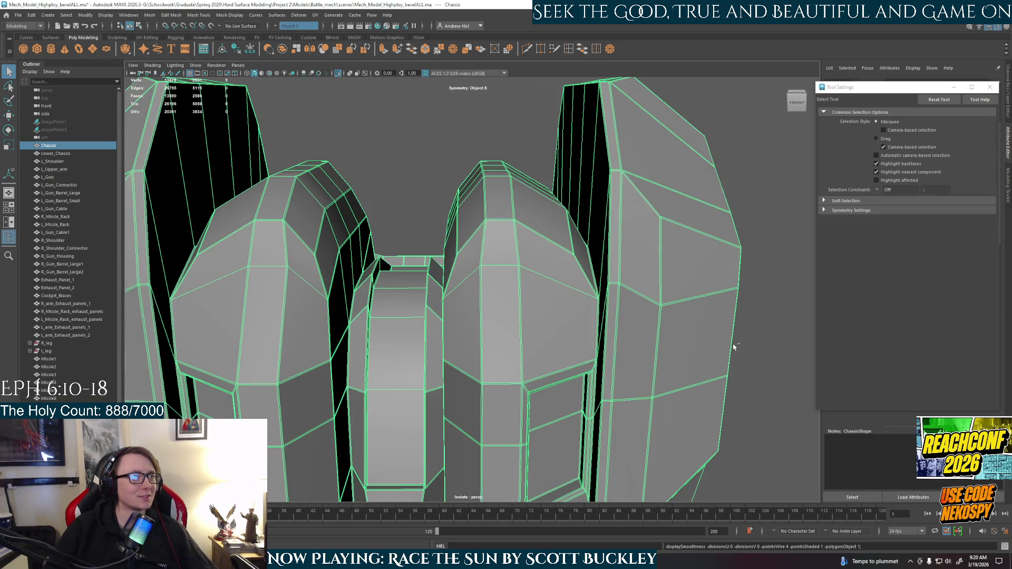
{"action": "key", "text": "F8"}
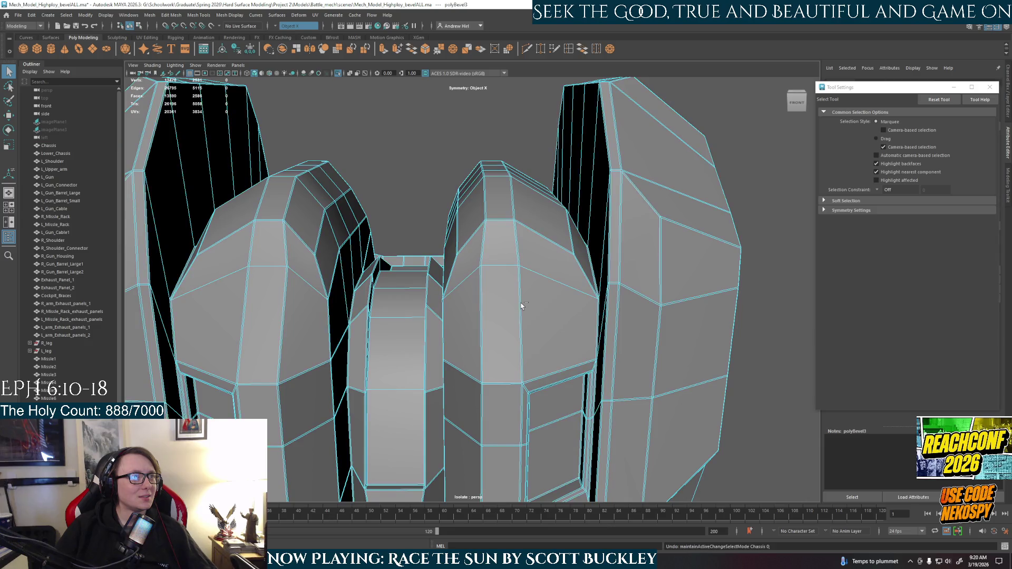
{"action": "key", "text": "F10"}
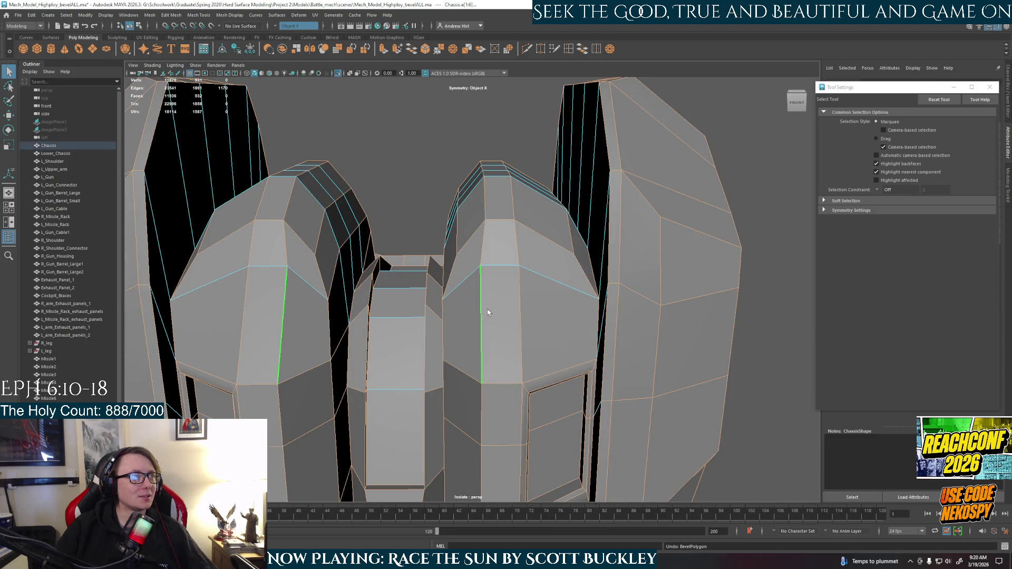
{"action": "left_click_drag", "start_coordinate": [487, 312], "coordinate": [532, 334], "text": "alt"}
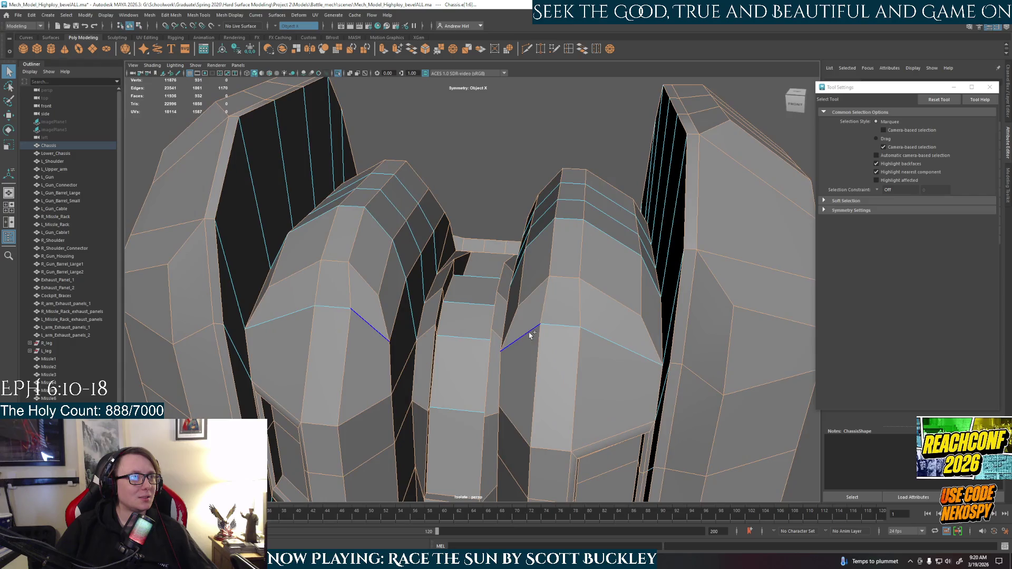
{"action": "mouse_move", "coordinate": [534, 289]}
{"action": "left_mouse_down", "text": "alt"}
{"action": "mouse_move", "coordinate": [494, 357]}
{"action": "mouse_move", "coordinate": [494, 309]}
{"action": "left_mouse_up", "text": "alt"}
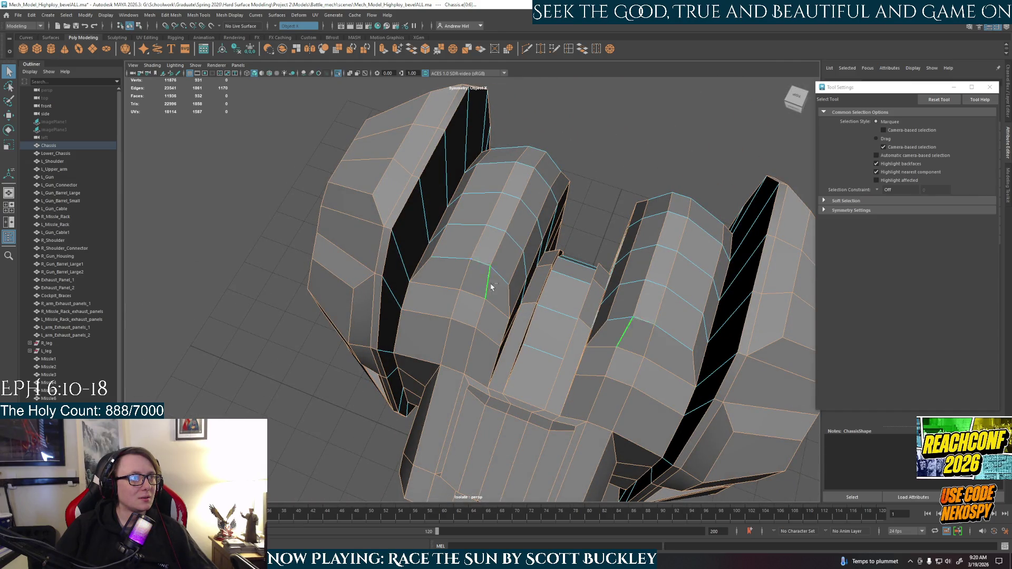
{"action": "left_click_drag", "start_coordinate": [489, 278], "coordinate": [535, 408], "text": "alt"}
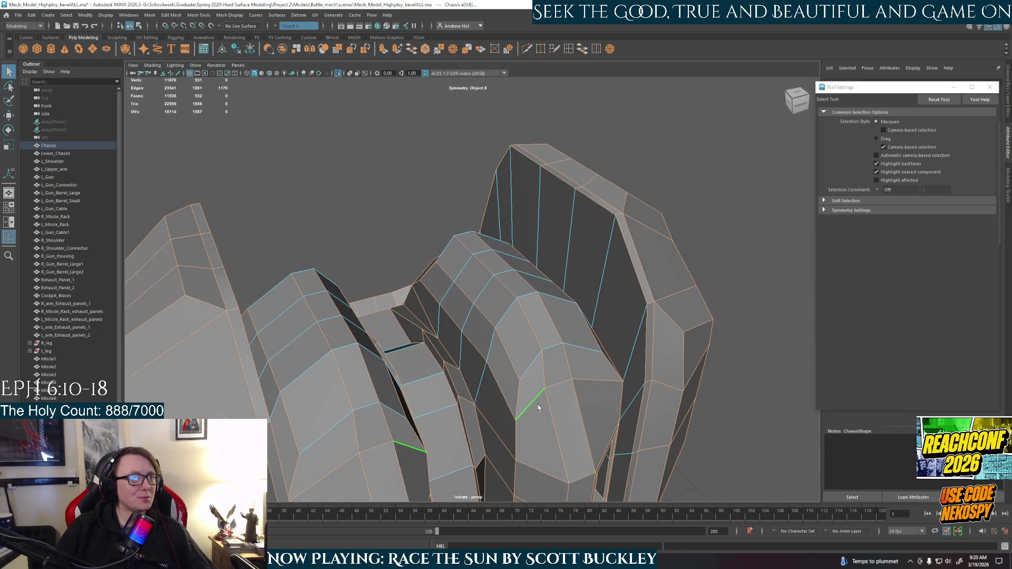
{"action": "mouse_move", "coordinate": [607, 407]}
{"action": "left_mouse_down", "text": "alt"}
{"action": "mouse_move", "coordinate": [529, 368]}
{"action": "mouse_move", "coordinate": [567, 371]}
{"action": "left_mouse_up", "text": "alt"}
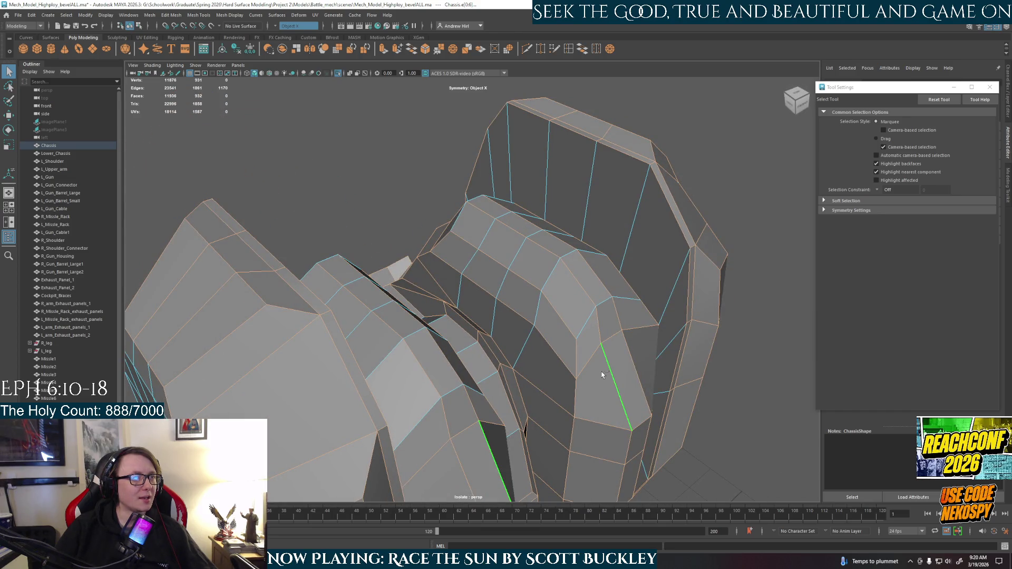
Bevel the newly chosen edges and check the smoothed Chassis from the front
{"action": "key", "text": "ctrl+b"}
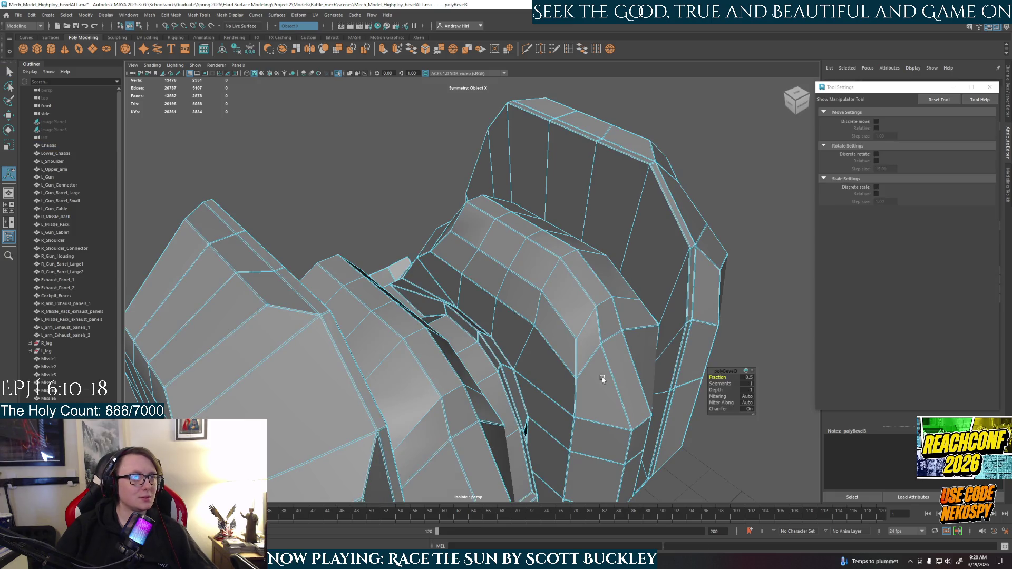
{"action": "left_click_drag", "start_coordinate": [602, 377], "coordinate": [635, 268], "text": "alt"}
{"action": "key", "text": "q"}
{"action": "key", "text": "F8"}
{"action": "left_click", "coordinate": [759, 285]}
{"action": "mouse_move", "coordinate": [707, 308]}
{"action": "left_mouse_down", "text": "alt"}
{"action": "mouse_move", "coordinate": [510, 359]}
{"action": "mouse_move", "coordinate": [580, 352]}
{"action": "mouse_move", "coordinate": [494, 359]}
{"action": "mouse_move", "coordinate": [702, 370]}
{"action": "mouse_move", "coordinate": [544, 341]}
{"action": "left_mouse_up", "text": "alt"}
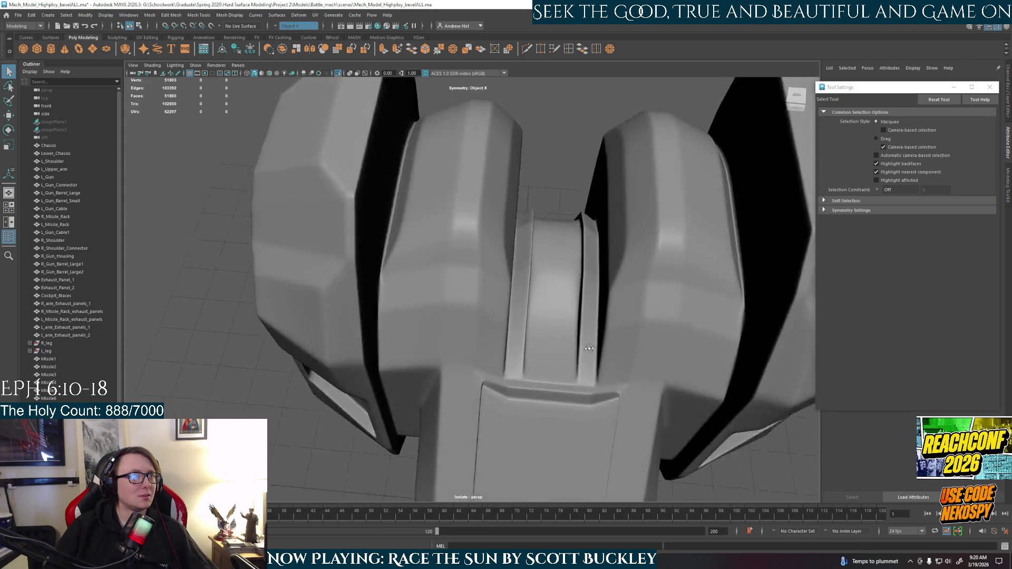
Select the Chassis and return it from smooth preview to its low-poly cage
{"action": "mouse_move", "coordinate": [545, 340]}
{"action": "left_mouse_down", "text": "alt"}
{"action": "mouse_move", "coordinate": [415, 323]}
{"action": "mouse_move", "coordinate": [487, 376]}
{"action": "mouse_move", "coordinate": [498, 416]}
{"action": "mouse_move", "coordinate": [466, 424]}
{"action": "mouse_move", "coordinate": [568, 440]}
{"action": "mouse_move", "coordinate": [601, 423]}
{"action": "mouse_move", "coordinate": [510, 350]}
{"action": "left_mouse_up", "text": "alt"}
{"action": "left_click", "coordinate": [566, 356]}
{"action": "key", "text": "ctrl+1"}
{"action": "key", "text": "ctrl+1"}
{"action": "key", "text": "1"}
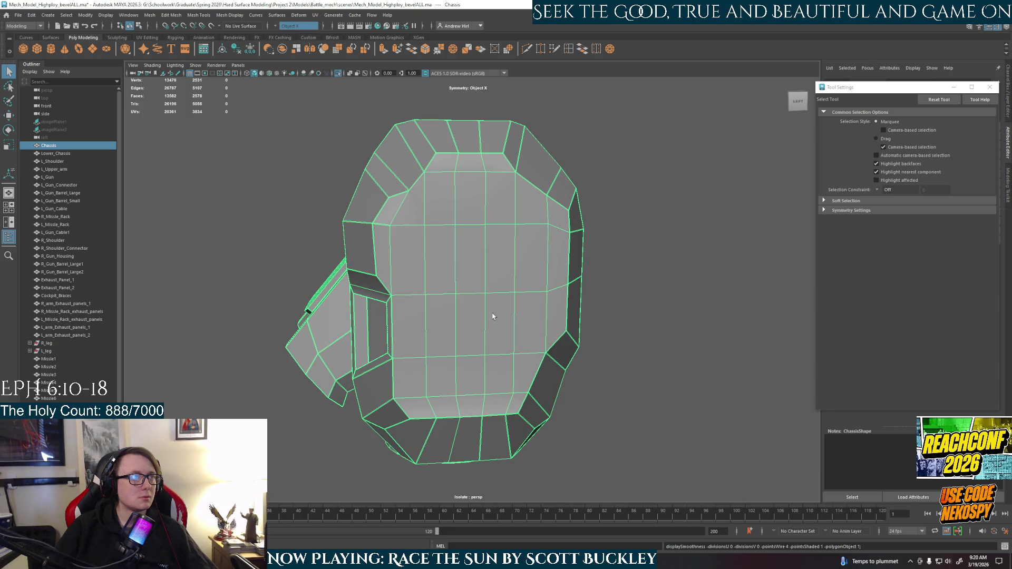
Re-isolate the Chassis in Edge mode and orbit to inspect both sides of its central column
{"action": "key", "text": "ctrl+1"}
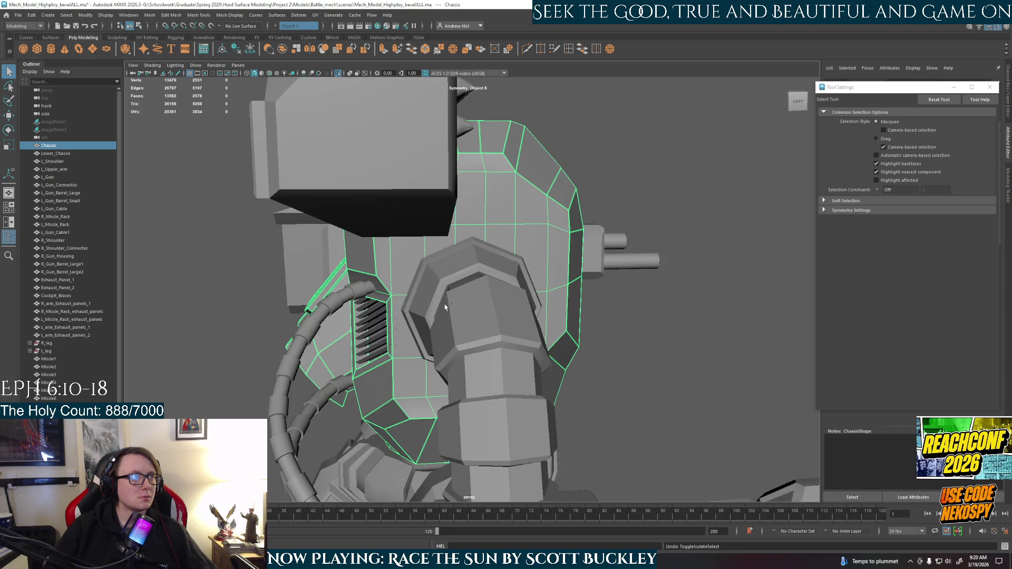
{"action": "key", "text": "ctrl+z"}
{"action": "key", "text": "ctrl+z"}
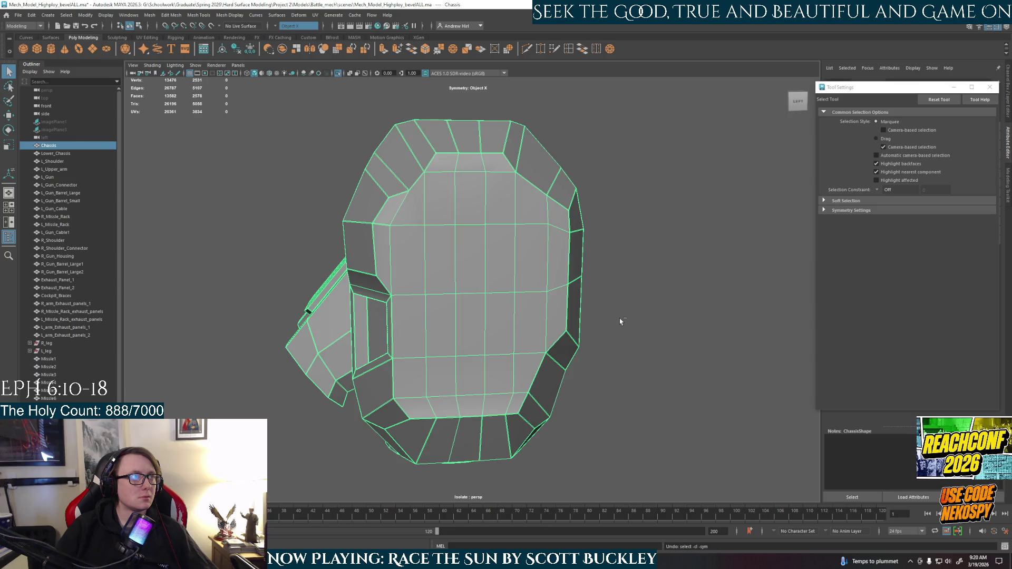
{"action": "key", "text": "F10"}
{"action": "key", "text": "ctrl+z"}
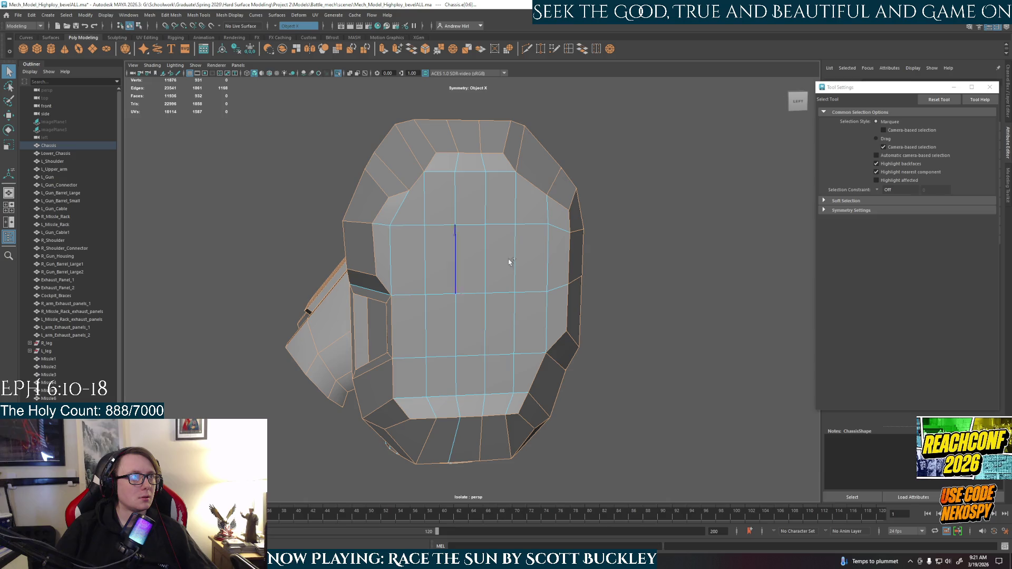
{"action": "left_click_drag", "start_coordinate": [537, 273], "coordinate": [501, 294], "text": "alt"}
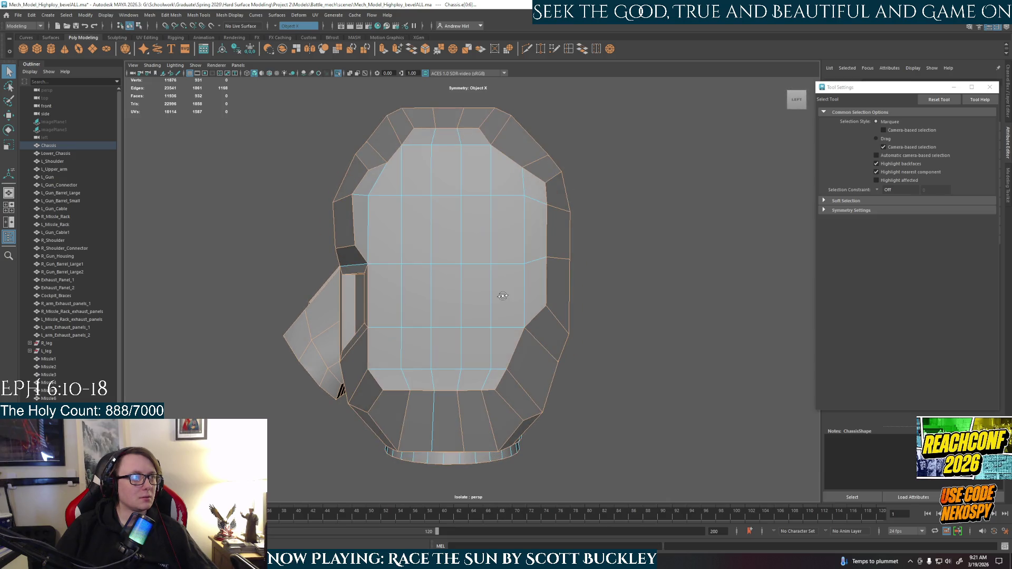
{"action": "left_click_drag", "start_coordinate": [433, 311], "coordinate": [613, 311], "text": "alt"}
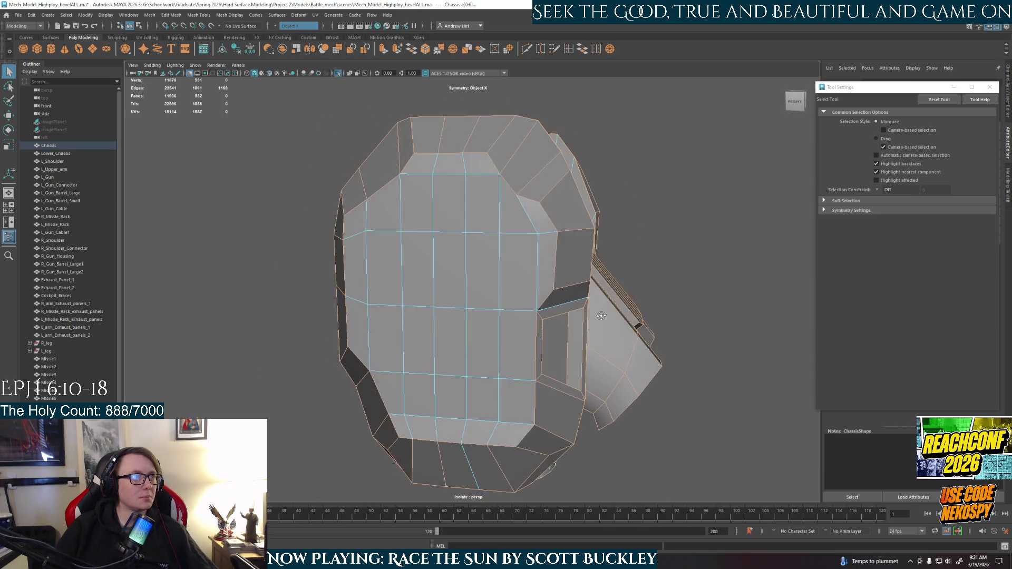
{"action": "mouse_move", "coordinate": [511, 231]}
{"action": "left_mouse_down", "text": "alt"}
{"action": "mouse_move", "coordinate": [580, 254]}
{"action": "mouse_move", "coordinate": [556, 254]}
{"action": "mouse_move", "coordinate": [515, 315]}
{"action": "left_mouse_up", "text": "alt"}
{"action": "scroll", "coordinate": [556, 254], "scroll_direction": "up", "scroll_amount": 3}
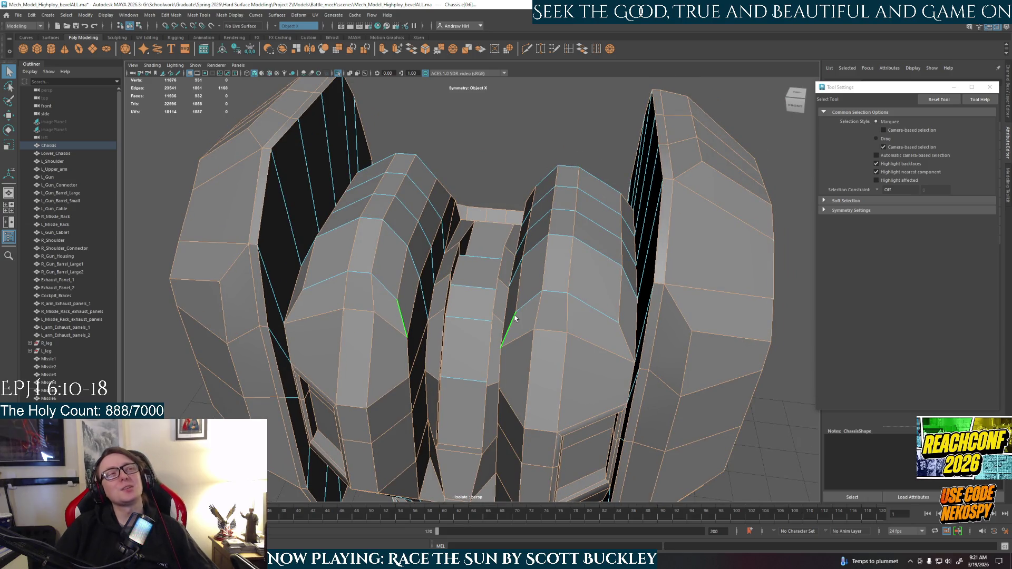
Select the edge loop pair on the two middle pods and bevel it
{"action": "left_click_drag", "start_coordinate": [522, 319], "coordinate": [565, 311], "text": "alt"}
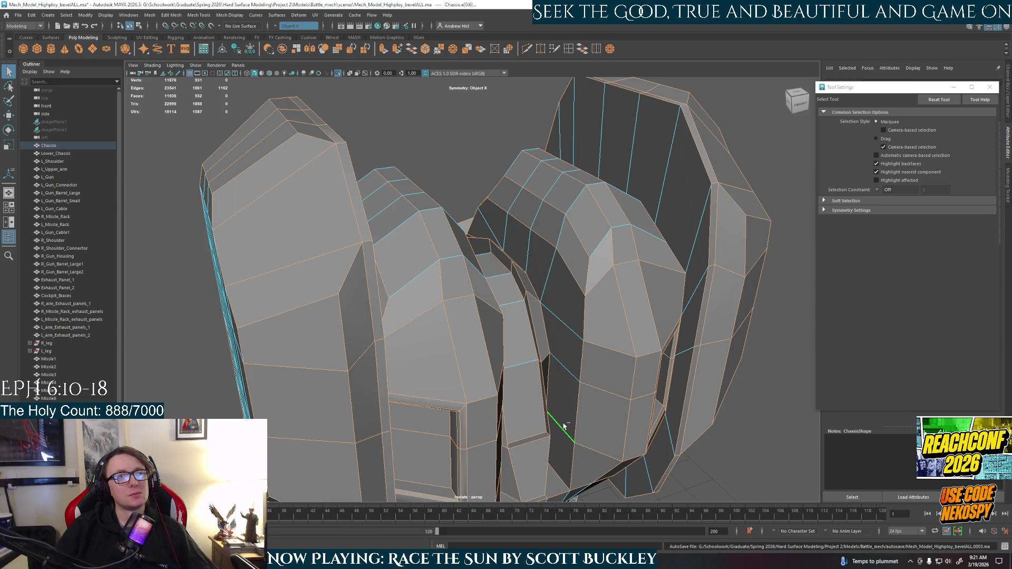
{"action": "mouse_move", "coordinate": [563, 425]}
{"action": "left_mouse_down", "text": "alt"}
{"action": "mouse_move", "coordinate": [573, 392]}
{"action": "mouse_move", "coordinate": [474, 329]}
{"action": "left_mouse_up", "text": "alt"}
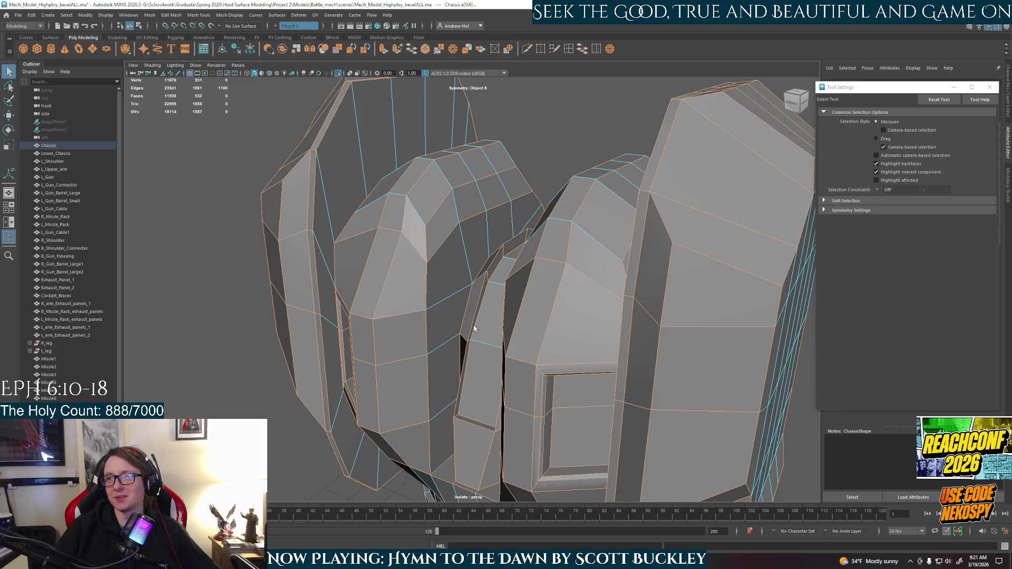
{"action": "left_click_drag", "start_coordinate": [381, 360], "coordinate": [609, 344], "text": "alt"}
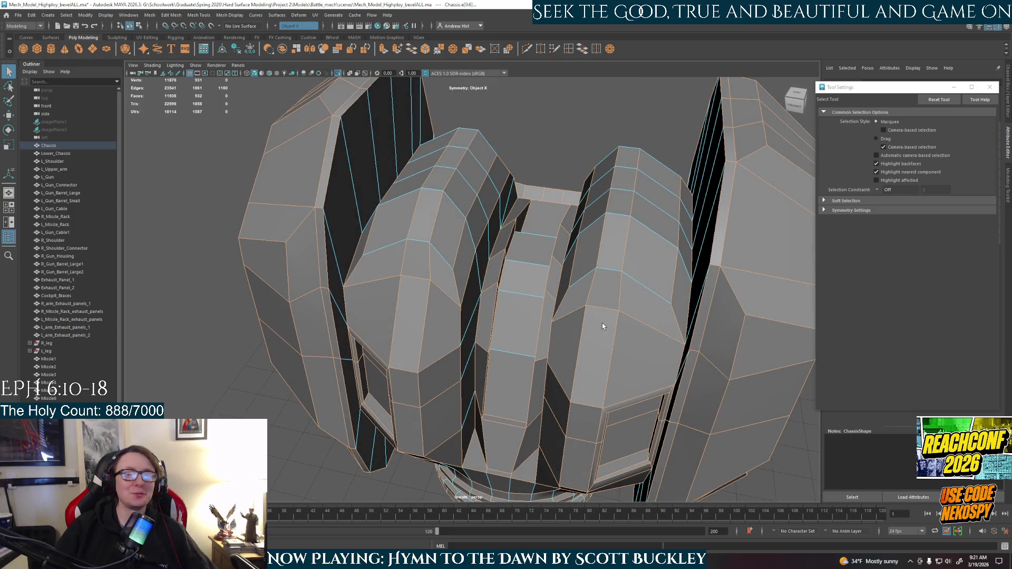
{"action": "mouse_move", "coordinate": [602, 323]}
{"action": "left_mouse_down", "text": "alt"}
{"action": "mouse_move", "coordinate": [614, 339]}
{"action": "mouse_move", "coordinate": [575, 403]}
{"action": "mouse_move", "coordinate": [597, 386]}
{"action": "mouse_move", "coordinate": [412, 391]}
{"action": "mouse_move", "coordinate": [568, 386]}
{"action": "mouse_move", "coordinate": [591, 317]}
{"action": "mouse_move", "coordinate": [686, 369]}
{"action": "mouse_move", "coordinate": [429, 273]}
{"action": "left_mouse_up", "text": "alt"}
{"action": "left_click", "coordinate": [609, 317]}
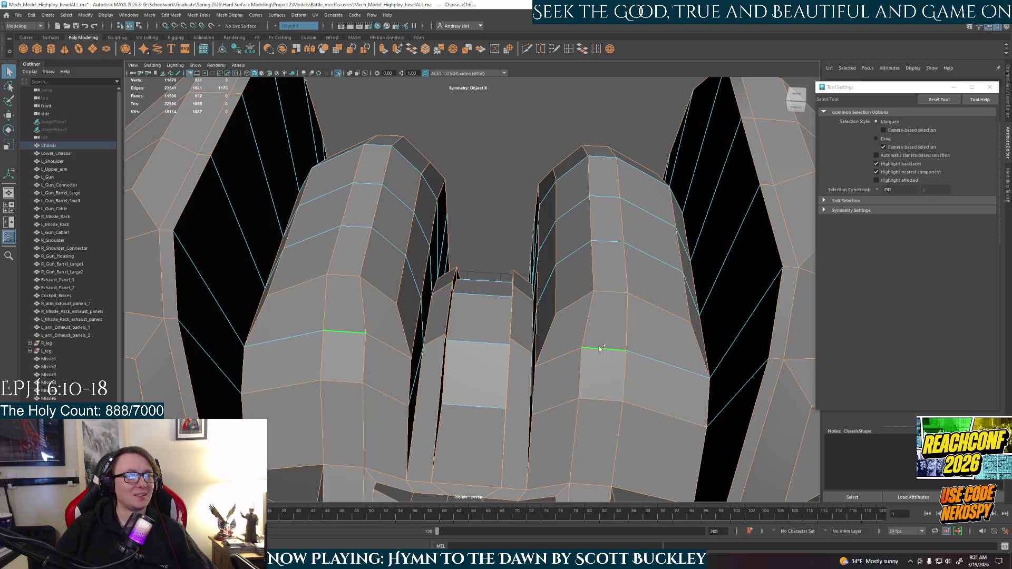
{"action": "mouse_move", "coordinate": [553, 397]}
{"action": "left_mouse_down", "text": "alt"}
{"action": "mouse_move", "coordinate": [604, 376]}
{"action": "mouse_move", "coordinate": [566, 282]}
{"action": "left_mouse_up", "text": "alt"}
{"action": "key", "text": "ctrl+b"}
{"action": "right_click_drag", "start_coordinate": [566, 281], "coordinate": [603, 272]}
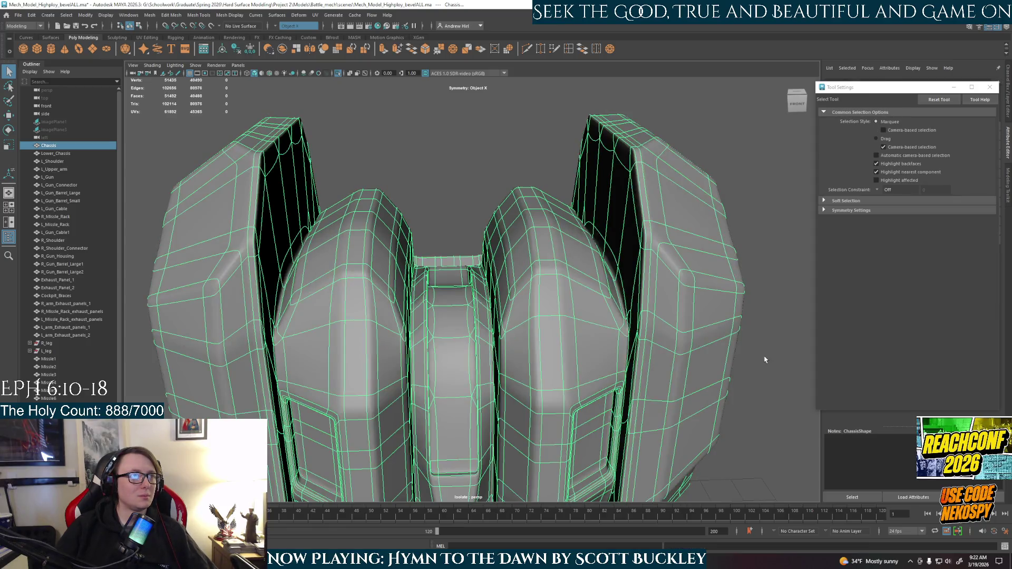
Review the bevelled result from several angles, then return the Chassis to its unsmoothed cage
{"action": "left_click", "coordinate": [772, 333]}
{"action": "mouse_move", "coordinate": [677, 391]}
{"action": "left_mouse_down", "text": "alt"}
{"action": "mouse_move", "coordinate": [481, 409]}
{"action": "mouse_move", "coordinate": [324, 361]}
{"action": "mouse_move", "coordinate": [457, 362]}
{"action": "left_mouse_up", "text": "alt"}
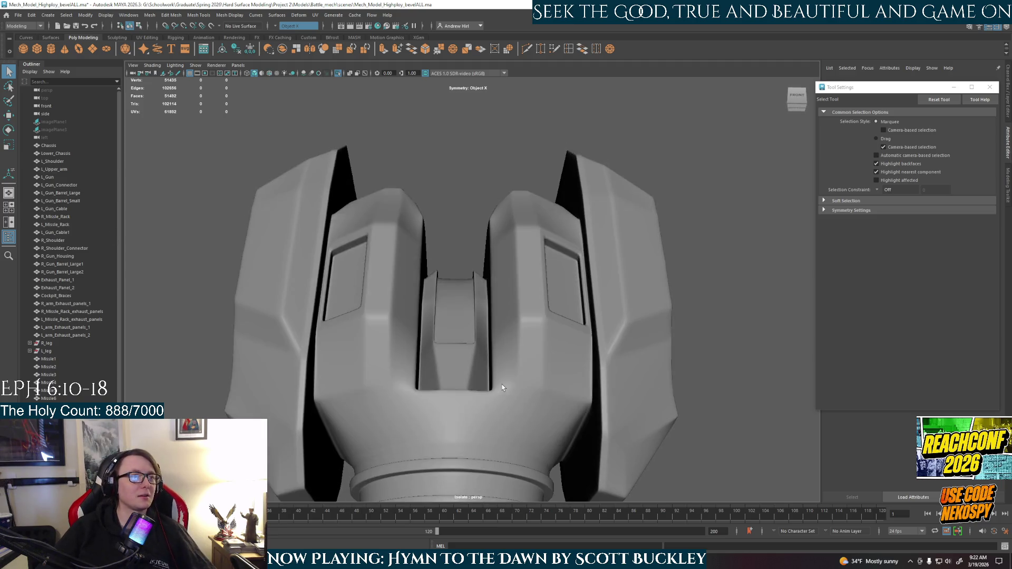
{"action": "scroll", "coordinate": [498, 407], "scroll_direction": "down", "scroll_amount": 5}
{"action": "mouse_move", "coordinate": [498, 407]}
{"action": "left_mouse_down", "text": "alt"}
{"action": "mouse_move", "coordinate": [521, 387]}
{"action": "mouse_move", "coordinate": [721, 400]}
{"action": "mouse_move", "coordinate": [702, 386]}
{"action": "left_mouse_up", "text": "alt"}
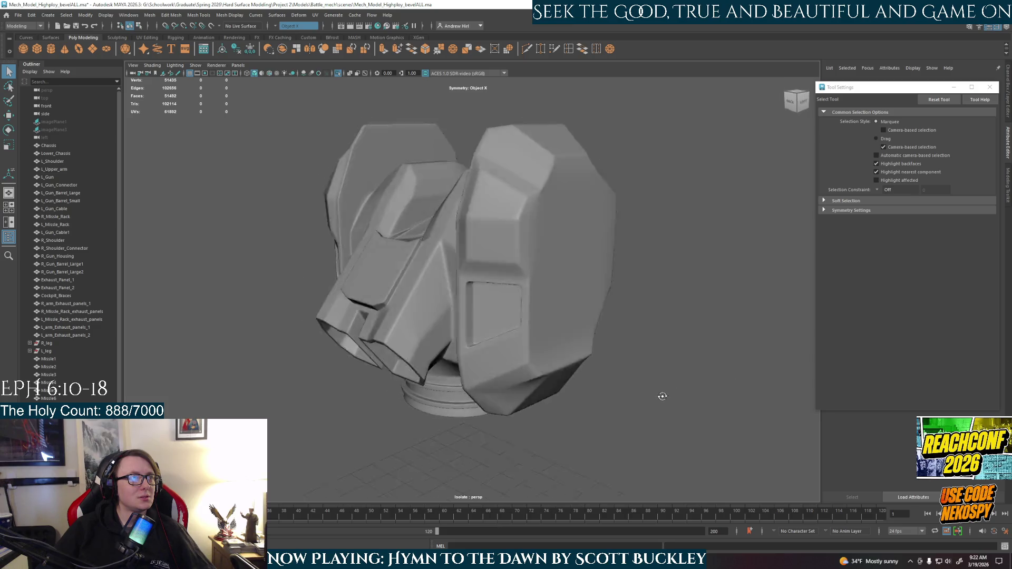
{"action": "left_click_drag", "start_coordinate": [703, 386], "coordinate": [549, 390], "text": "alt"}
{"action": "left_click", "coordinate": [556, 320]}
{"action": "key", "text": "1"}
{"action": "left_click", "coordinate": [678, 354]}
{"action": "left_click_drag", "start_coordinate": [678, 354], "coordinate": [581, 326], "text": "alt"}
{"action": "left_click", "coordinate": [581, 326]}
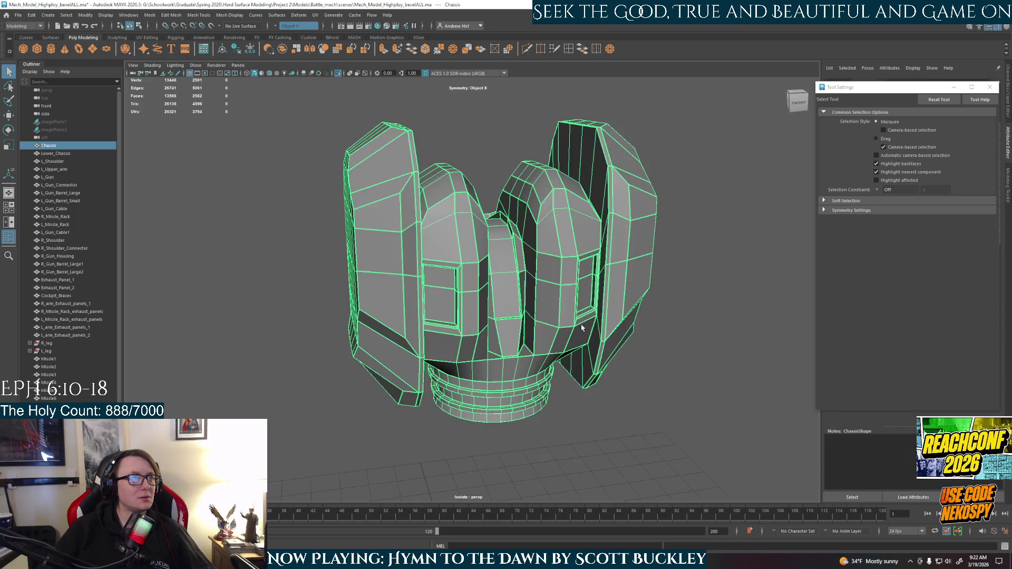
{"action": "left_click", "coordinate": [149, 15]}
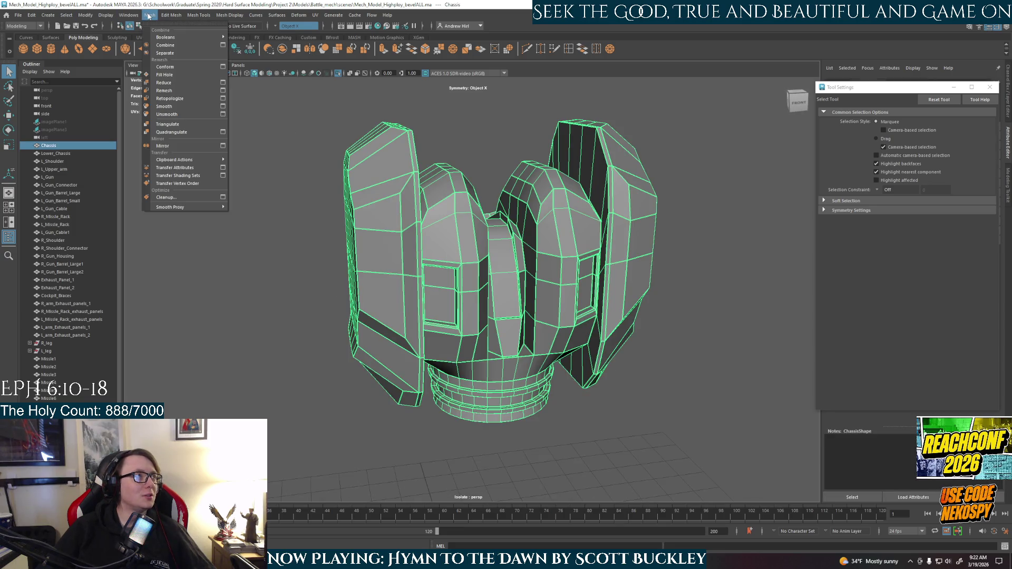
{"action": "left_click", "coordinate": [164, 106]}
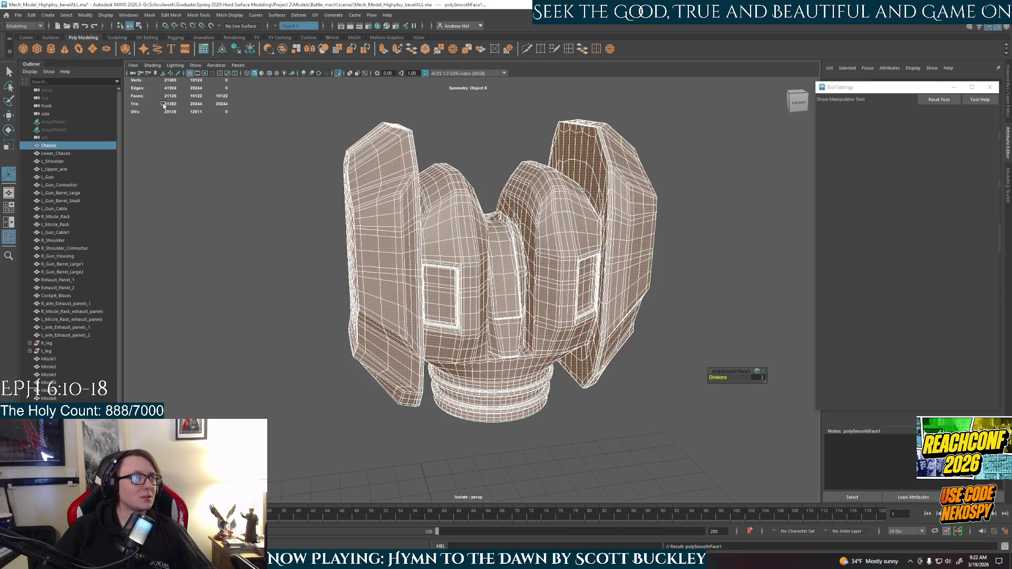
{"action": "left_click", "coordinate": [270, 225]}
{"action": "mouse_move", "coordinate": [573, 265]}
{"action": "left_mouse_down", "text": "alt"}
{"action": "mouse_move", "coordinate": [507, 309]}
{"action": "mouse_move", "coordinate": [521, 320]}
{"action": "mouse_move", "coordinate": [516, 335]}
{"action": "left_mouse_up", "text": "alt"}
{"action": "scroll", "coordinate": [506, 309], "scroll_direction": "up", "scroll_amount": 3}
{"action": "scroll", "coordinate": [506, 309], "scroll_direction": "up", "scroll_amount": 3}
{"action": "scroll", "coordinate": [507, 309], "scroll_direction": "up", "scroll_amount": 3}
{"action": "scroll", "coordinate": [507, 309], "scroll_direction": "down", "scroll_amount": 5}
{"action": "left_click", "coordinate": [456, 350]}
{"action": "mouse_move", "coordinate": [458, 349]}
{"action": "left_mouse_down", "text": "alt"}
{"action": "mouse_move", "coordinate": [476, 351]}
{"action": "mouse_move", "coordinate": [465, 348]}
{"action": "left_mouse_up", "text": "alt"}
{"action": "mouse_move", "coordinate": [651, 298]}
{"action": "left_mouse_down", "text": "alt"}
{"action": "mouse_move", "coordinate": [509, 308]}
{"action": "mouse_move", "coordinate": [701, 228]}
{"action": "left_mouse_up", "text": "alt"}
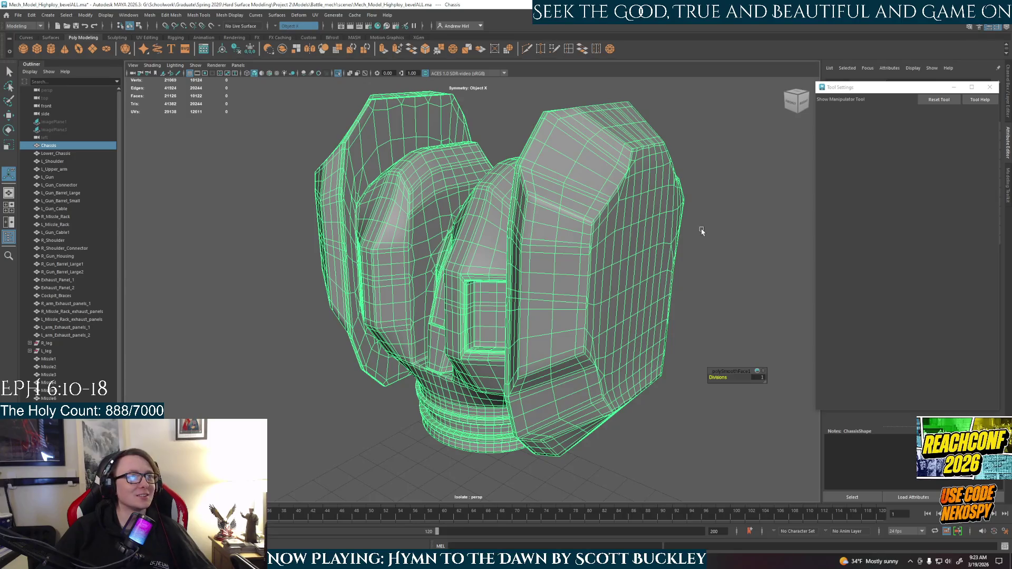
{"action": "left_click", "coordinate": [696, 261]}
{"action": "mouse_move", "coordinate": [680, 280]}
{"action": "left_mouse_down", "text": "alt"}
{"action": "mouse_move", "coordinate": [540, 333]}
{"action": "mouse_move", "coordinate": [518, 299]}
{"action": "mouse_move", "coordinate": [573, 273]}
{"action": "left_mouse_up", "text": "alt"}
{"action": "left_click", "coordinate": [517, 299]}
{"action": "left_click", "coordinate": [654, 274]}
{"action": "left_click_drag", "start_coordinate": [653, 273], "coordinate": [605, 266], "text": "alt"}
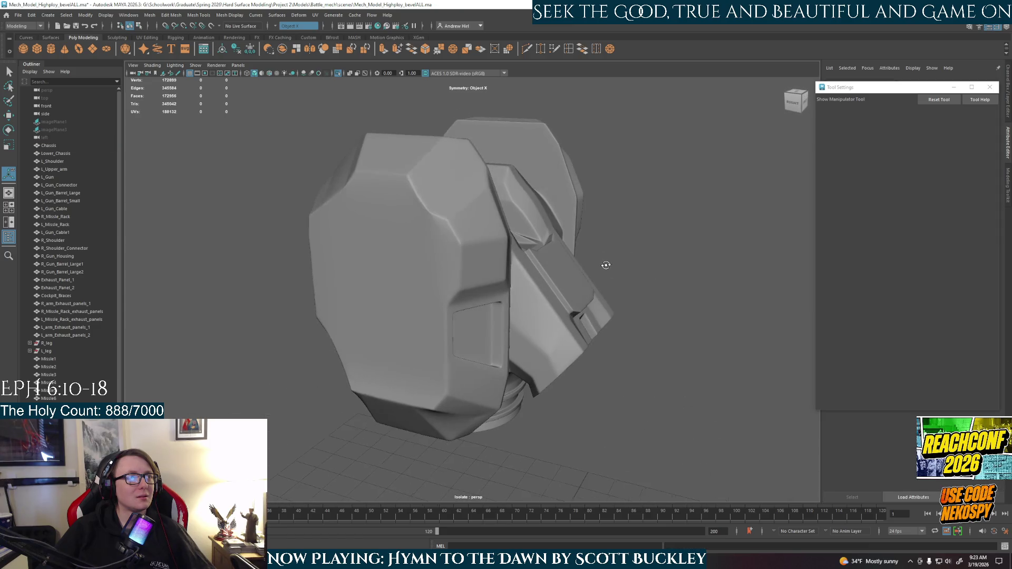
{"action": "left_click", "coordinate": [446, 262]}
{"action": "key", "text": "ctrl+z"}
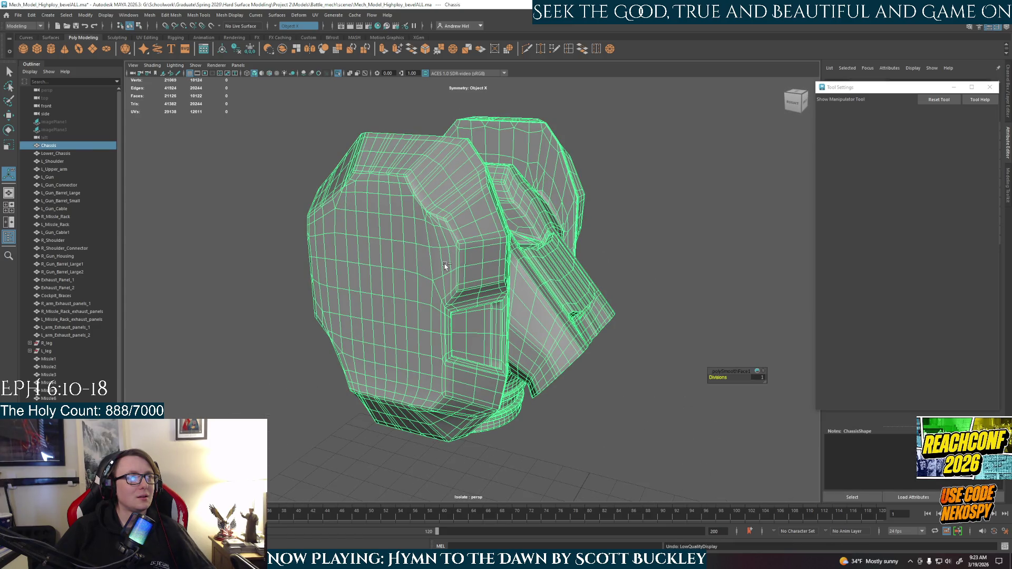
{"action": "key", "text": "ctrl+z"}
{"action": "key", "text": "ctrl+z"}
{"action": "key", "text": "ctrl+z"}
{"action": "key", "text": "ctrl+z"}
{"action": "key", "text": "ctrl+z"}
{"action": "key", "text": "ctrl+z"}
{"action": "key", "text": "shift+z"}
{"action": "key", "text": "shift+z"}
{"action": "key", "text": "ctrl+z"}
{"action": "key", "text": "ctrl+z"}
{"action": "key", "text": "shift+z"}
{"action": "key", "text": "ctrl+z"}
{"action": "key", "text": "shift+z"}
{"action": "key", "text": "shift+z"}
{"action": "key", "text": "ctrl+z"}
{"action": "key", "text": "ctrl+z"}
{"action": "key", "text": "shift+z"}
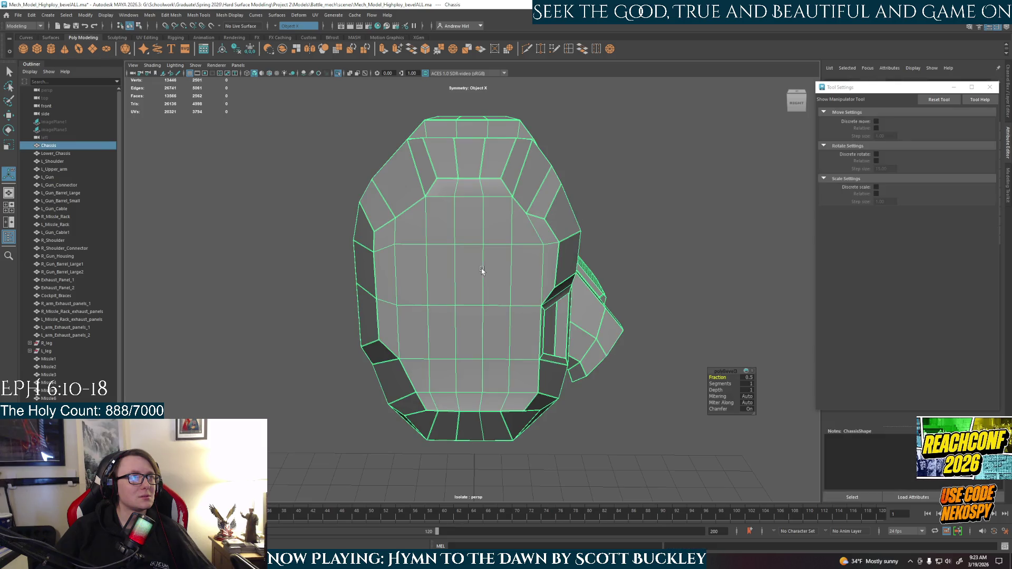
{"action": "key", "text": "shift+z"}
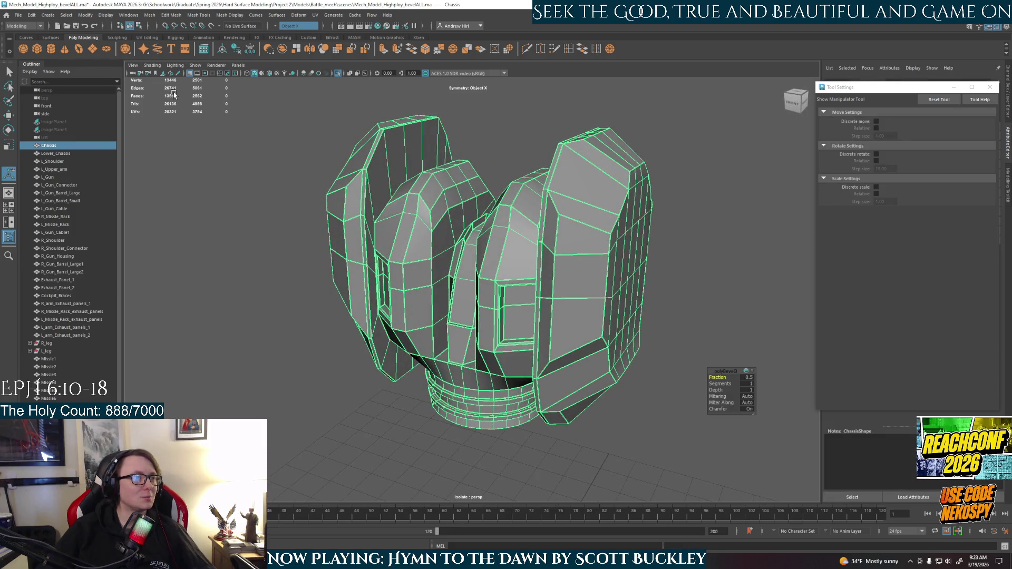
{"action": "key", "text": "3"}
Convert the Chassis smooth preview to real polygons via Modify > Convert and inspect the dense mesh
{"action": "left_click", "coordinate": [85, 15]}
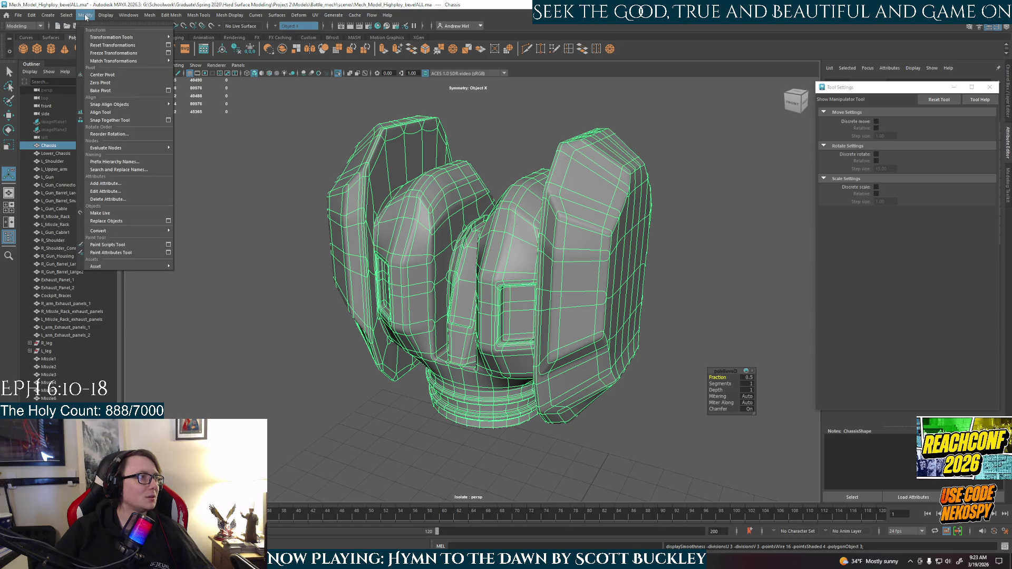
{"action": "mouse_move", "coordinate": [99, 230]}
{"action": "left_click", "coordinate": [204, 255]}
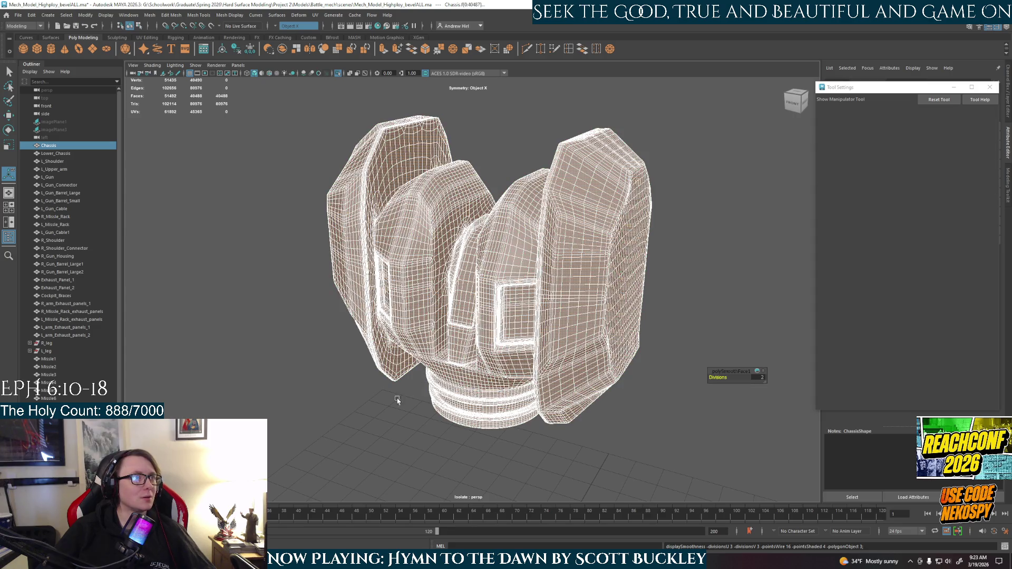
{"action": "left_click_drag", "start_coordinate": [403, 396], "coordinate": [518, 293], "text": "alt"}
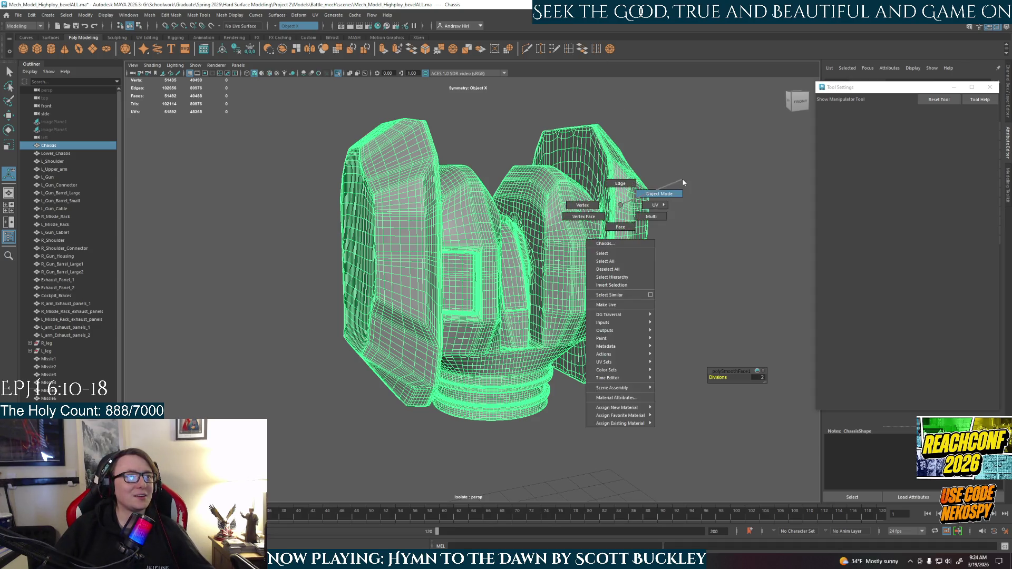
Inspect the isolated dense Chassis from side and front views, selecting it to check its panels
{"action": "right_click_drag", "start_coordinate": [640, 193], "coordinate": [682, 178]}
{"action": "scroll", "coordinate": [721, 315], "scroll_direction": "up", "scroll_amount": 3}
{"action": "mouse_move", "coordinate": [721, 315]}
{"action": "left_mouse_down", "text": "alt"}
{"action": "mouse_move", "coordinate": [571, 338]}
{"action": "mouse_move", "coordinate": [574, 280]}
{"action": "mouse_move", "coordinate": [595, 286]}
{"action": "left_mouse_up", "text": "alt"}
{"action": "left_click", "coordinate": [597, 285]}
{"action": "right_click_drag", "start_coordinate": [498, 222], "coordinate": [558, 204]}
{"action": "left_click", "coordinate": [708, 355]}
{"action": "mouse_move", "coordinate": [616, 355]}
{"action": "left_mouse_down", "text": "alt"}
{"action": "mouse_move", "coordinate": [551, 328]}
{"action": "mouse_move", "coordinate": [580, 324]}
{"action": "left_mouse_up", "text": "alt"}
{"action": "left_click", "coordinate": [567, 333]}
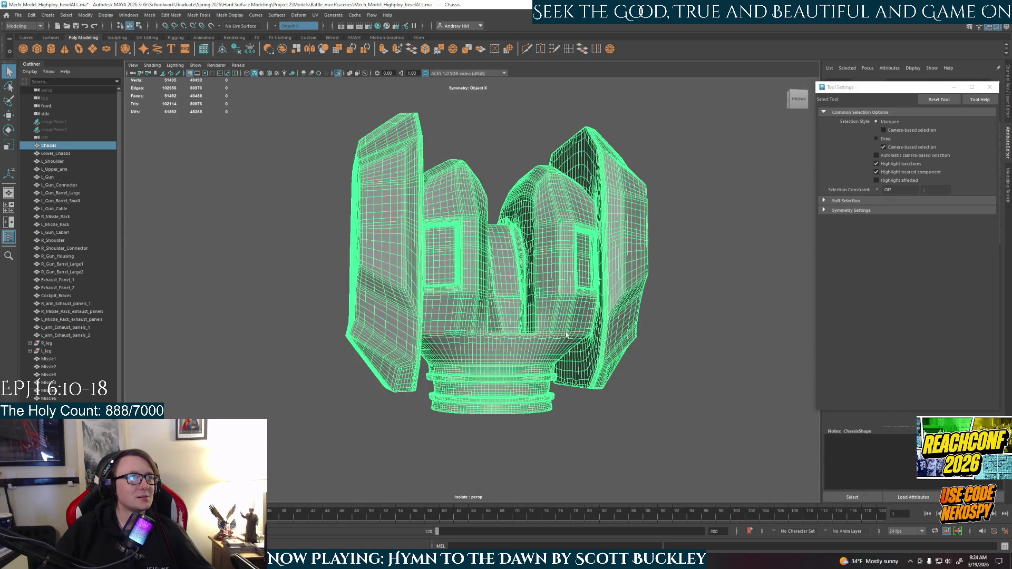
{"action": "mouse_move", "coordinate": [702, 405]}
{"action": "left_mouse_down", "text": "alt"}
{"action": "mouse_move", "coordinate": [689, 395]}
{"action": "mouse_move", "coordinate": [705, 439]}
{"action": "left_mouse_up", "text": "alt"}
{"action": "scroll", "coordinate": [666, 407], "scroll_direction": "up", "scroll_amount": 2}
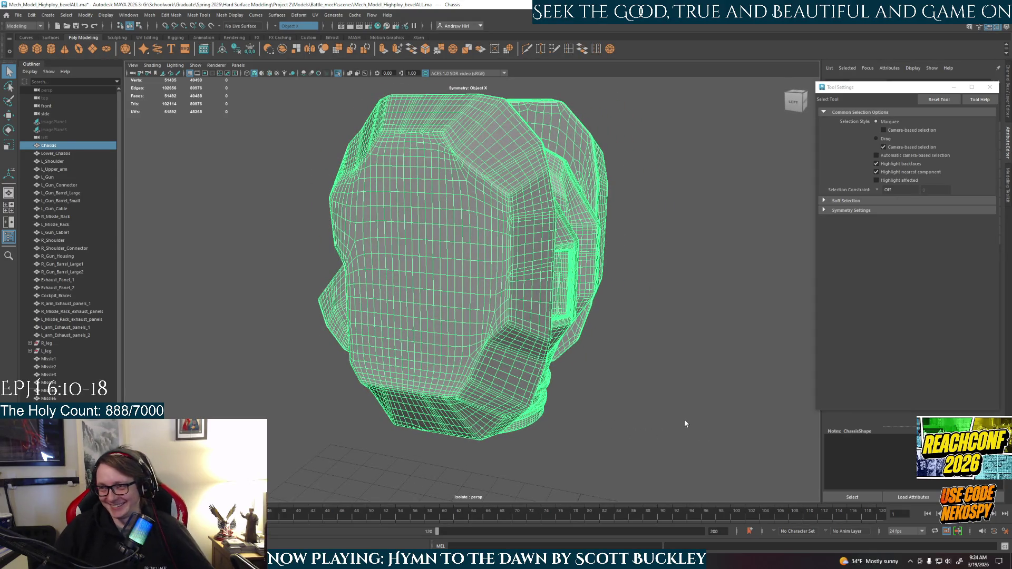
{"action": "mouse_move", "coordinate": [676, 424]}
{"action": "left_mouse_down", "text": "alt"}
{"action": "mouse_move", "coordinate": [585, 409]}
{"action": "mouse_move", "coordinate": [437, 423]}
{"action": "mouse_move", "coordinate": [437, 433]}
{"action": "mouse_move", "coordinate": [578, 422]}
{"action": "left_mouse_up", "text": "alt"}
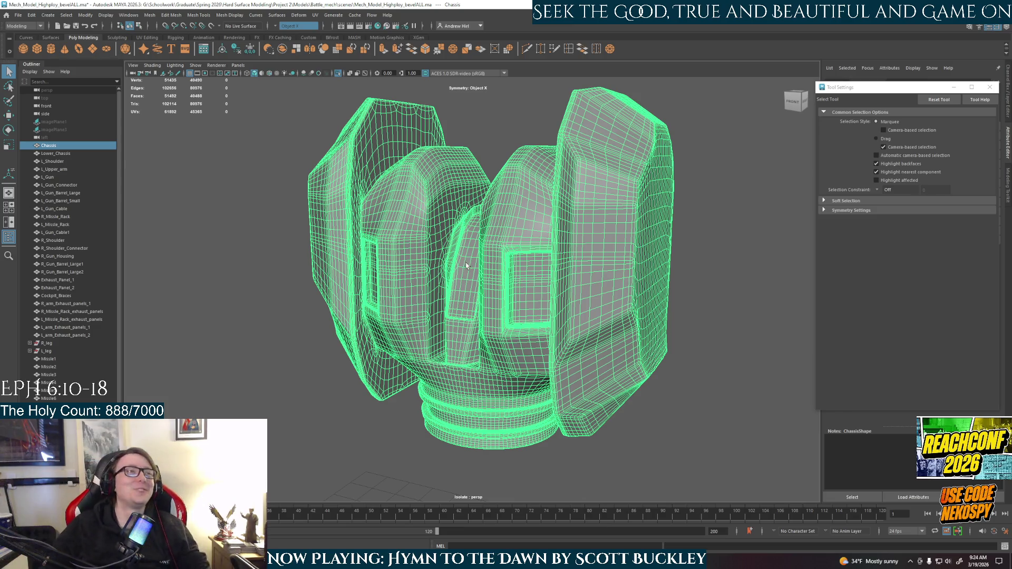
Deselect the Chassis and turn Isolate Select off so the full mech shows again
{"action": "left_click", "coordinate": [755, 351]}
{"action": "mouse_move", "coordinate": [553, 406]}
{"action": "left_mouse_down", "text": "alt"}
{"action": "mouse_move", "coordinate": [593, 306]}
{"action": "mouse_move", "coordinate": [621, 343]}
{"action": "mouse_move", "coordinate": [530, 355]}
{"action": "mouse_move", "coordinate": [624, 353]}
{"action": "mouse_move", "coordinate": [558, 304]}
{"action": "left_mouse_up", "text": "alt"}
{"action": "left_click", "coordinate": [593, 306]}
{"action": "scroll", "coordinate": [599, 355], "scroll_direction": "up", "scroll_amount": 2}
{"action": "scroll", "coordinate": [589, 360], "scroll_direction": "up", "scroll_amount": 3}
{"action": "right_click", "coordinate": [558, 305]}
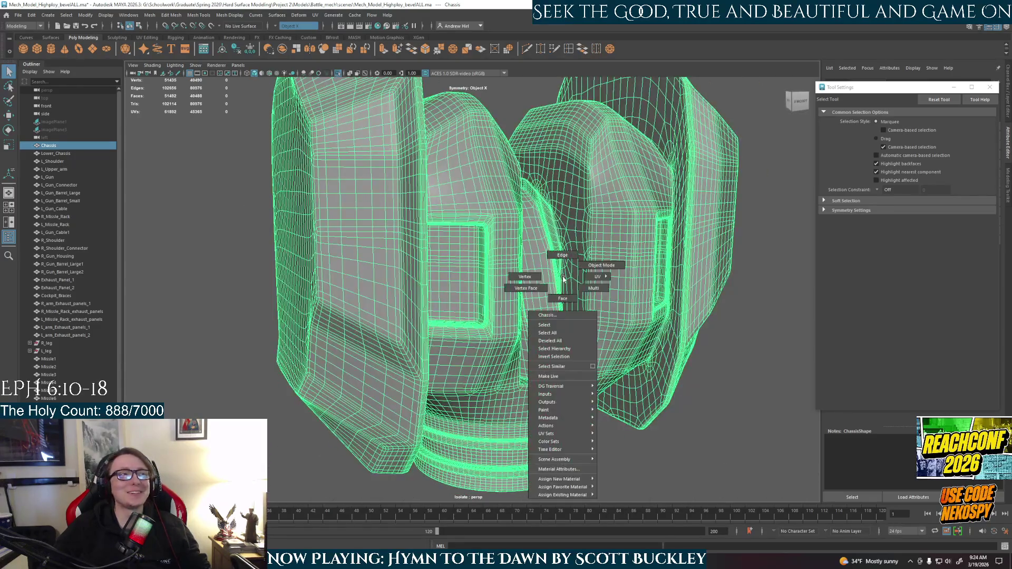
{"action": "left_click", "coordinate": [752, 386]}
{"action": "scroll", "coordinate": [649, 372], "scroll_direction": "down", "scroll_amount": 3}
{"action": "scroll", "coordinate": [649, 373], "scroll_direction": "down", "scroll_amount": 1}
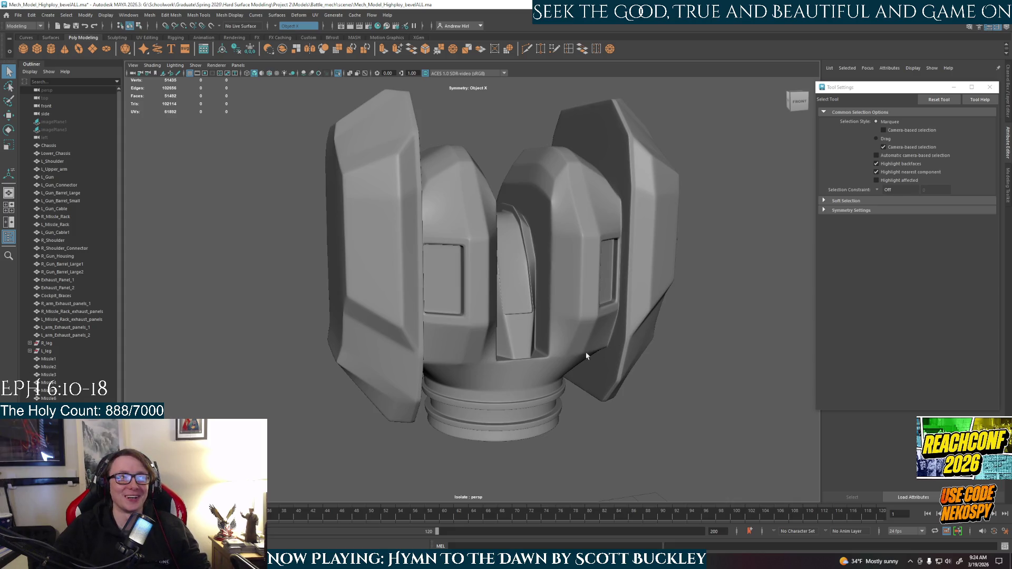
{"action": "left_click_drag", "start_coordinate": [587, 355], "coordinate": [557, 352], "text": "alt"}
{"action": "left_click", "coordinate": [558, 352]}
{"action": "left_click", "coordinate": [640, 430]}
{"action": "key", "text": "ctrl+1"}
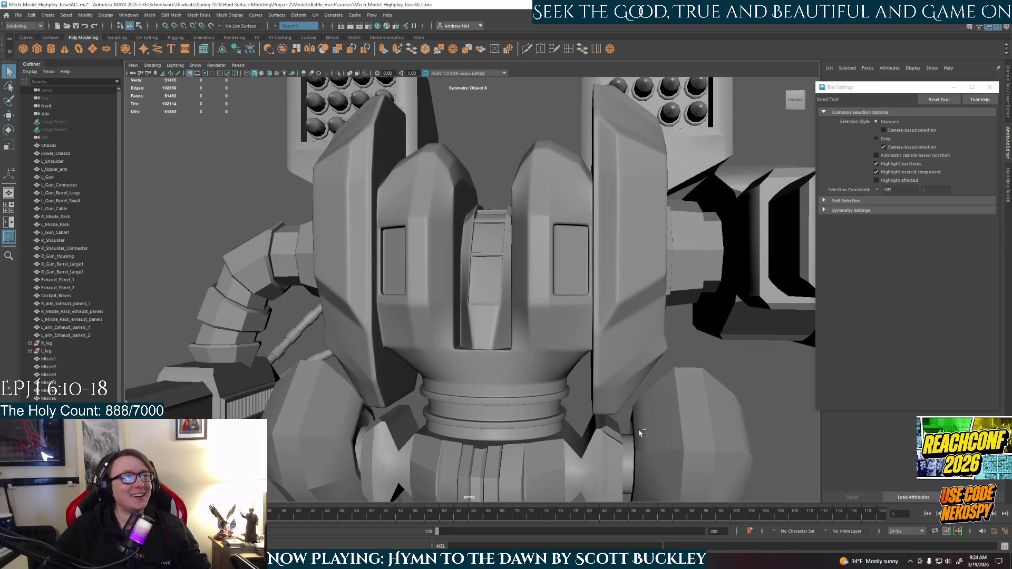
{"action": "scroll", "coordinate": [640, 429], "scroll_direction": "down", "scroll_amount": 5}
Review the smoothed chassis and L_Shoulder from side and front three-quarter views of the mech
{"action": "mouse_move", "coordinate": [608, 371]}
{"action": "left_mouse_down", "text": "alt"}
{"action": "mouse_move", "coordinate": [654, 387]}
{"action": "mouse_move", "coordinate": [624, 372]}
{"action": "mouse_move", "coordinate": [570, 373]}
{"action": "left_mouse_up", "text": "alt"}
{"action": "scroll", "coordinate": [624, 371], "scroll_direction": "up", "scroll_amount": 4}
{"action": "scroll", "coordinate": [569, 373], "scroll_direction": "down", "scroll_amount": 3}
{"action": "scroll", "coordinate": [493, 361], "scroll_direction": "down", "scroll_amount": 2}
{"action": "mouse_move", "coordinate": [493, 361]}
{"action": "left_mouse_down", "text": "alt"}
{"action": "mouse_move", "coordinate": [560, 276]}
{"action": "mouse_move", "coordinate": [515, 305]}
{"action": "mouse_move", "coordinate": [508, 362]}
{"action": "left_mouse_up", "text": "alt"}
{"action": "left_click", "coordinate": [514, 305]}
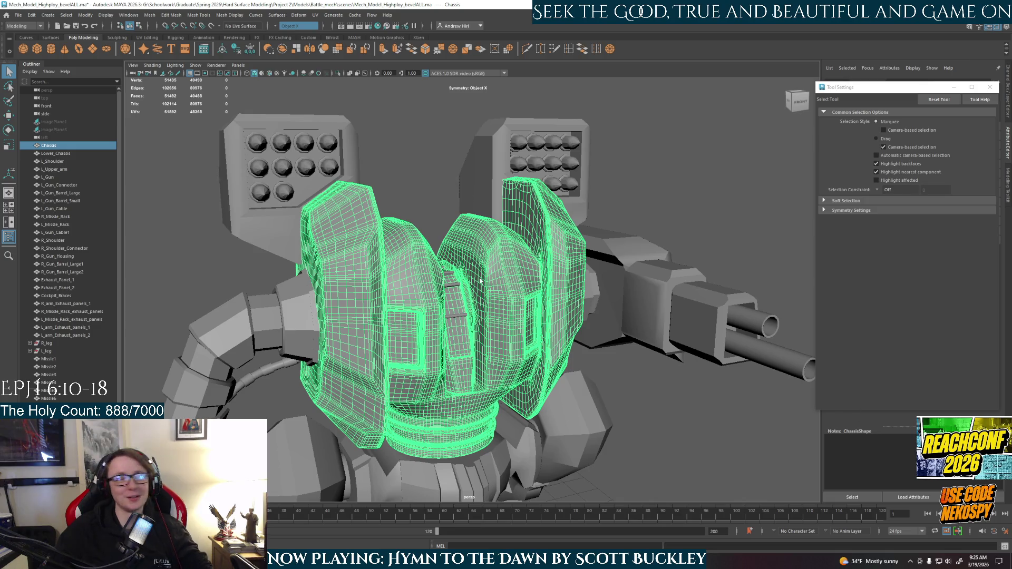
{"action": "left_click", "coordinate": [306, 329]}
Isolate the Lower_Chassis so it shows alone in the viewport
{"action": "mouse_move", "coordinate": [328, 330]}
{"action": "left_mouse_down", "text": "alt"}
{"action": "mouse_move", "coordinate": [453, 310]}
{"action": "mouse_move", "coordinate": [536, 357]}
{"action": "left_mouse_up", "text": "alt"}
{"action": "left_click", "coordinate": [452, 309]}
{"action": "key", "text": "ctrl+1"}
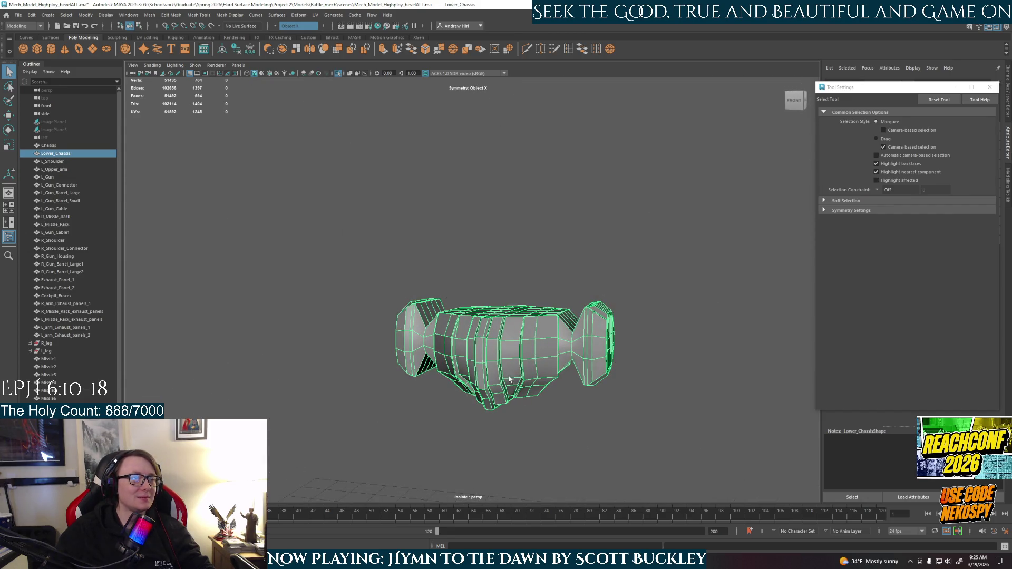
{"action": "scroll", "coordinate": [508, 376], "scroll_direction": "up", "scroll_amount": 2}
Bevel the chosen edge of the Lower_Chassis in component mode (Ctrl+B)
{"action": "left_click_drag", "start_coordinate": [508, 376], "coordinate": [513, 339], "text": "alt"}
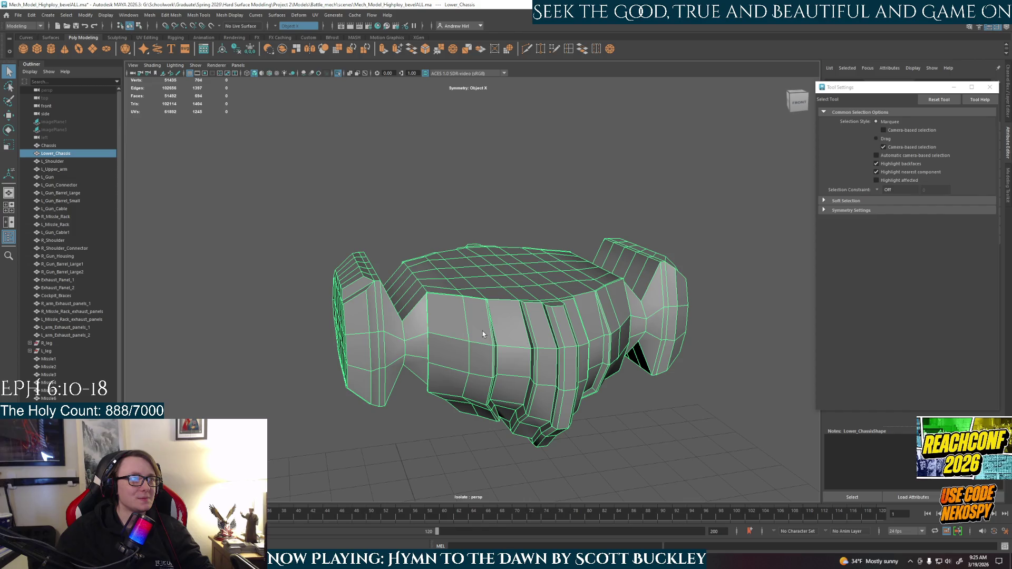
{"action": "right_click_drag", "start_coordinate": [482, 331], "coordinate": [483, 313]}
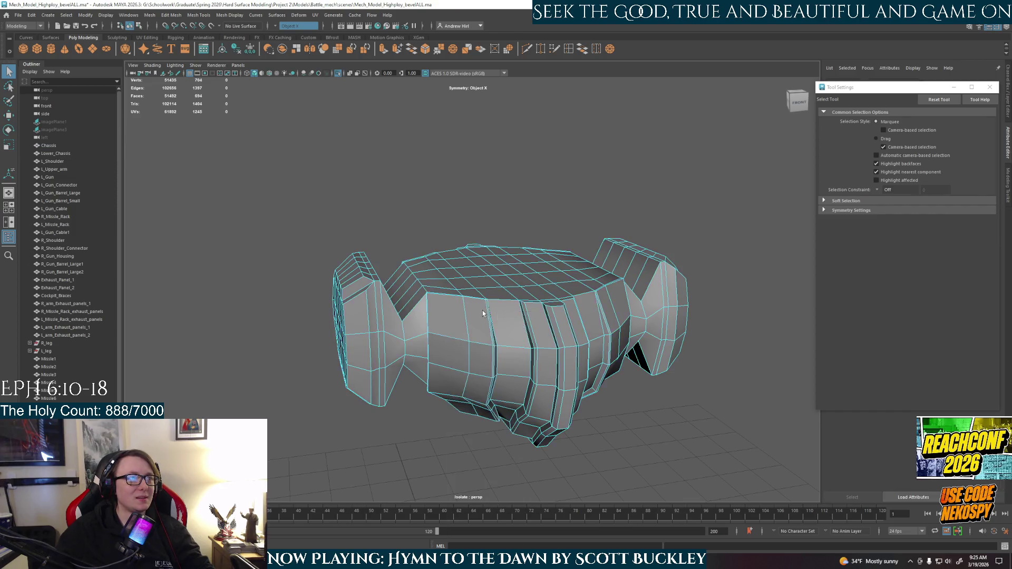
{"action": "scroll", "coordinate": [609, 248], "scroll_direction": "down", "scroll_amount": 3}
{"action": "mouse_move", "coordinate": [657, 218]}
{"action": "left_mouse_down"}
{"action": "mouse_move", "coordinate": [256, 439]}
{"action": "mouse_move", "coordinate": [425, 424]}
{"action": "mouse_move", "coordinate": [497, 396]}
{"action": "mouse_move", "coordinate": [404, 422]}
{"action": "left_mouse_up"}
{"action": "scroll", "coordinate": [474, 402], "scroll_direction": "up", "scroll_amount": 3}
{"action": "left_click_drag", "start_coordinate": [474, 402], "coordinate": [448, 407], "text": "alt"}
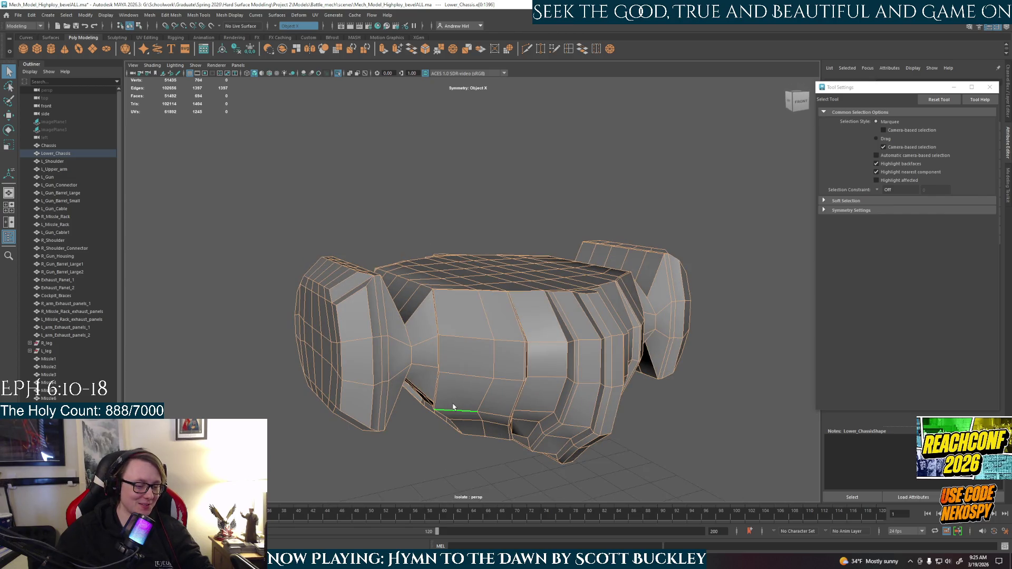
{"action": "left_click", "coordinate": [452, 404]}
{"action": "key", "text": "ctrl+b"}
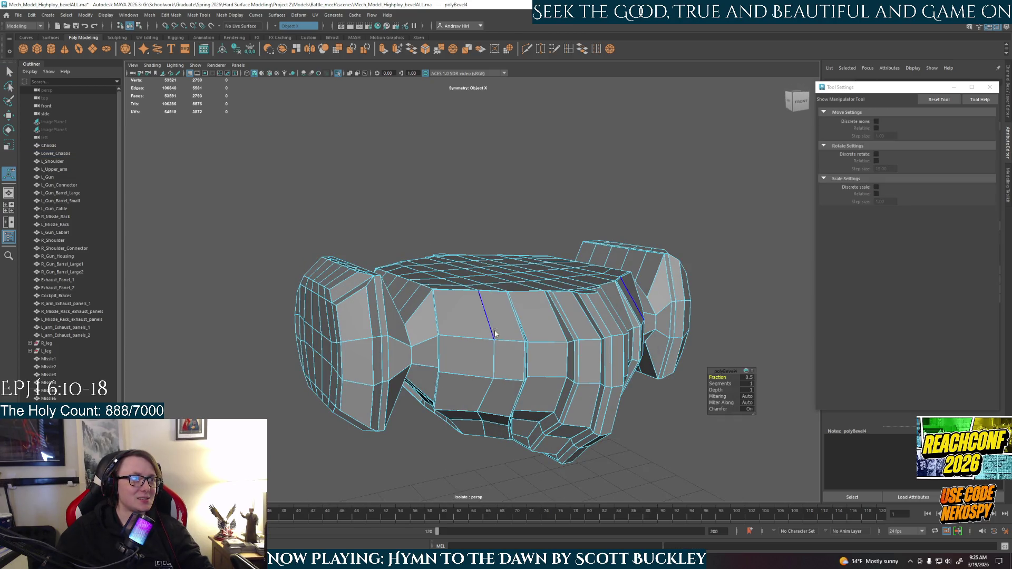
Give the Lower_Chassis a smooth mesh preview, checking it against the unsmoothed cage
{"action": "right_click_drag", "start_coordinate": [494, 332], "coordinate": [540, 301]}
{"action": "left_click", "coordinate": [729, 363]}
{"action": "mouse_move", "coordinate": [541, 302]}
{"action": "left_mouse_down", "text": "alt"}
{"action": "mouse_move", "coordinate": [730, 363]}
{"action": "mouse_move", "coordinate": [625, 386]}
{"action": "mouse_move", "coordinate": [641, 376]}
{"action": "mouse_move", "coordinate": [726, 391]}
{"action": "mouse_move", "coordinate": [419, 369]}
{"action": "mouse_move", "coordinate": [339, 445]}
{"action": "mouse_move", "coordinate": [411, 403]}
{"action": "mouse_move", "coordinate": [623, 373]}
{"action": "left_mouse_up", "text": "alt"}
{"action": "left_click", "coordinate": [411, 403]}
{"action": "key", "text": "1"}
{"action": "key", "text": "3"}
{"action": "left_click_drag", "start_coordinate": [599, 381], "coordinate": [603, 377], "text": "alt"}
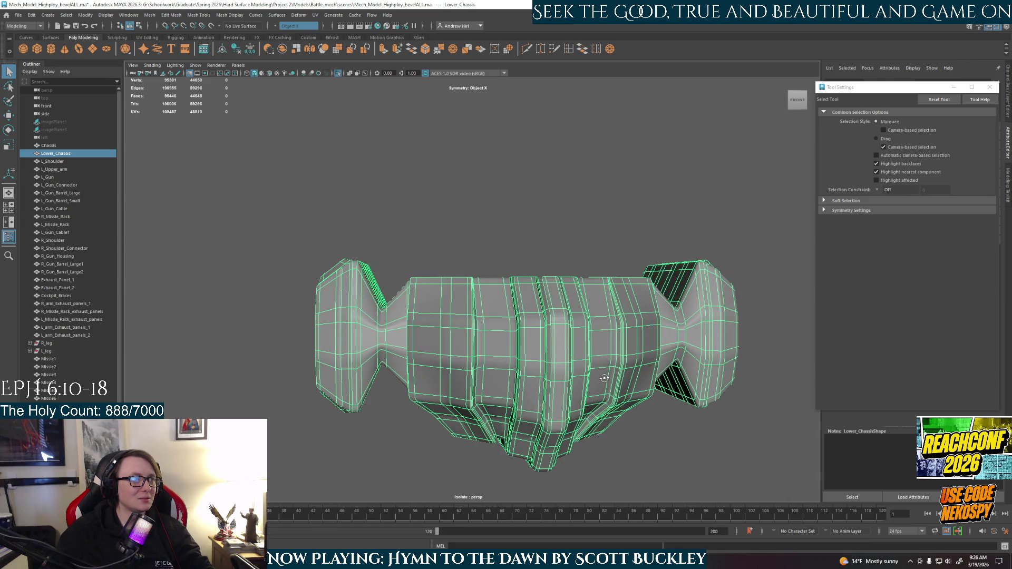
{"action": "left_click", "coordinate": [52, 15]}
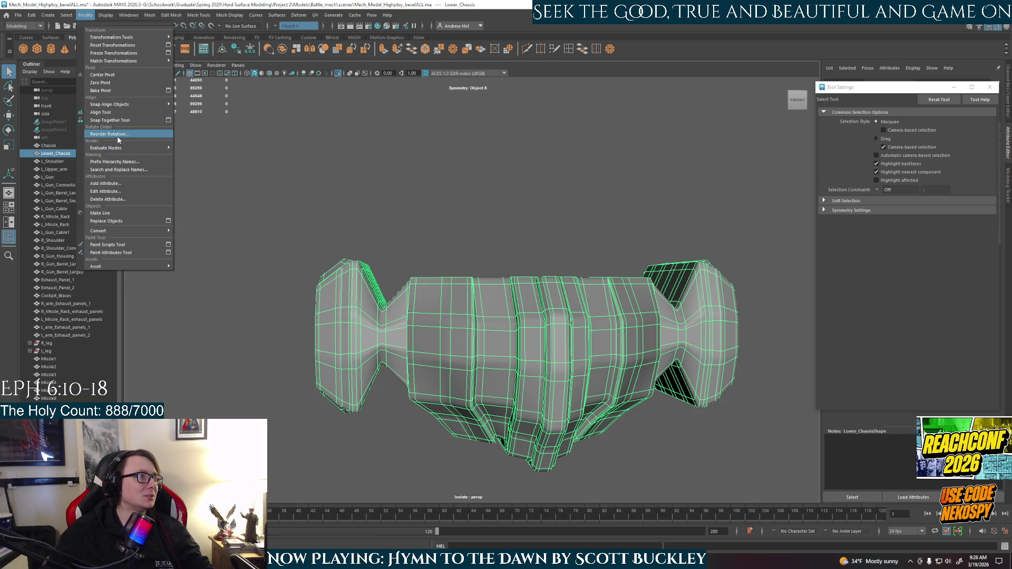
{"action": "mouse_move", "coordinate": [111, 230]}
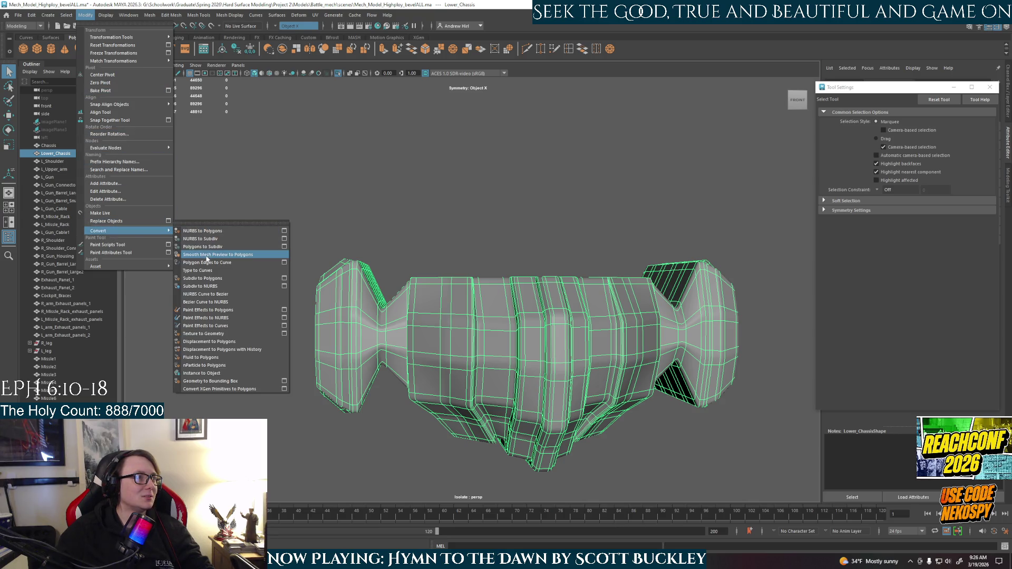
Convert the Lower_Chassis smooth preview to polygons and orbit back to a low front view
{"action": "left_click", "coordinate": [206, 256]}
{"action": "left_click", "coordinate": [546, 235]}
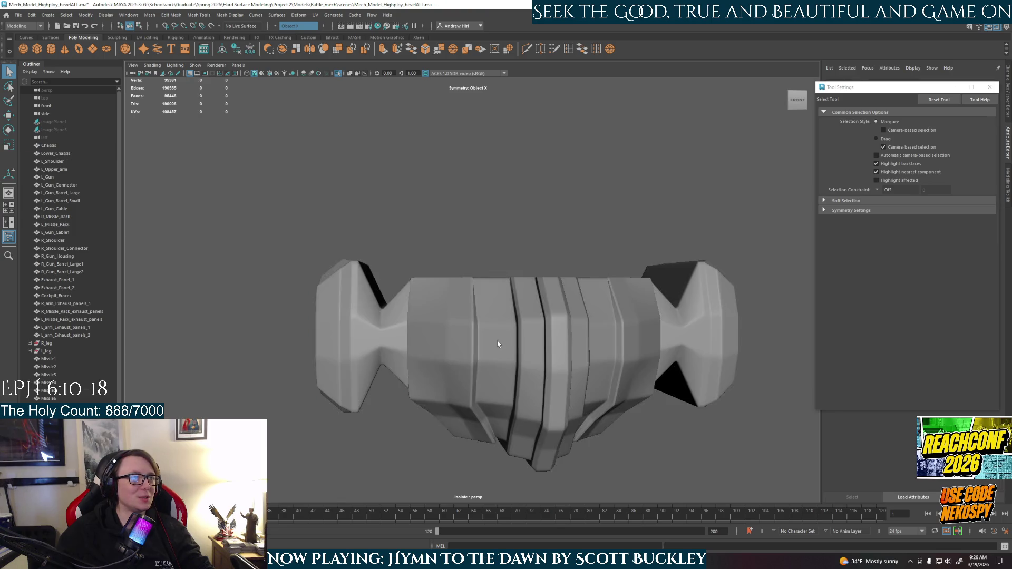
{"action": "left_click_drag", "start_coordinate": [497, 344], "coordinate": [534, 321], "text": "alt"}
{"action": "right_click_drag", "start_coordinate": [534, 320], "coordinate": [749, 327]}
{"action": "mouse_move", "coordinate": [750, 327]}
{"action": "left_mouse_down", "text": "alt"}
{"action": "mouse_move", "coordinate": [594, 373]}
{"action": "mouse_move", "coordinate": [611, 367]}
{"action": "mouse_move", "coordinate": [563, 366]}
{"action": "mouse_move", "coordinate": [565, 379]}
{"action": "left_mouse_up", "text": "alt"}
{"action": "scroll", "coordinate": [594, 372], "scroll_direction": "down", "scroll_amount": 5}
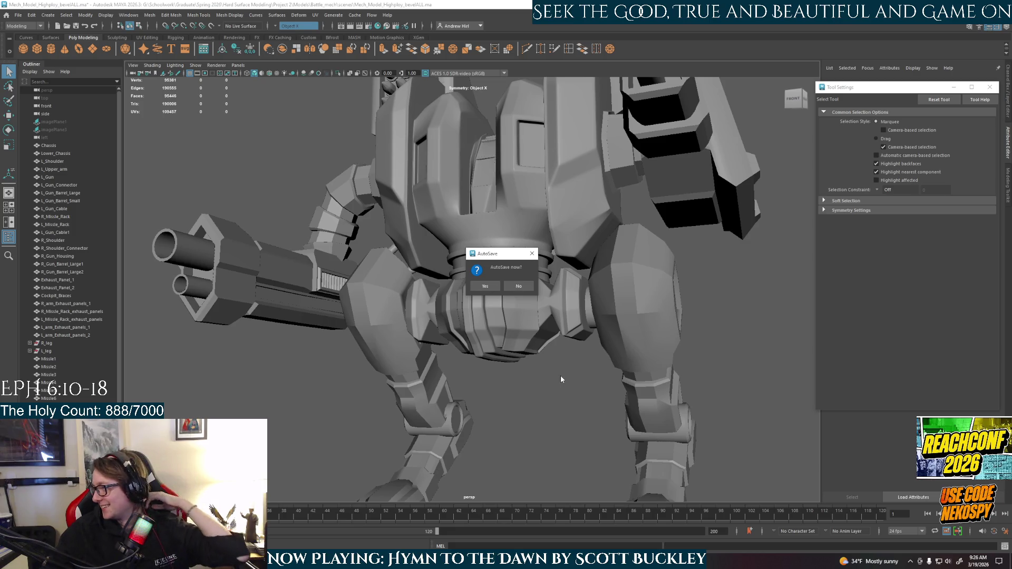
Decline the autosave prompt and orbit toward the mech's hip area
{"action": "left_click", "coordinate": [485, 285]}
{"action": "scroll", "coordinate": [484, 348], "scroll_direction": "up", "scroll_amount": 3}
{"action": "left_click_drag", "start_coordinate": [485, 348], "coordinate": [500, 367], "text": "alt"}
{"action": "scroll", "coordinate": [500, 365], "scroll_direction": "up", "scroll_amount": 2}
{"action": "scroll", "coordinate": [506, 360], "scroll_direction": "up", "scroll_amount": 2}
{"action": "scroll", "coordinate": [502, 348], "scroll_direction": "up", "scroll_amount": 1}
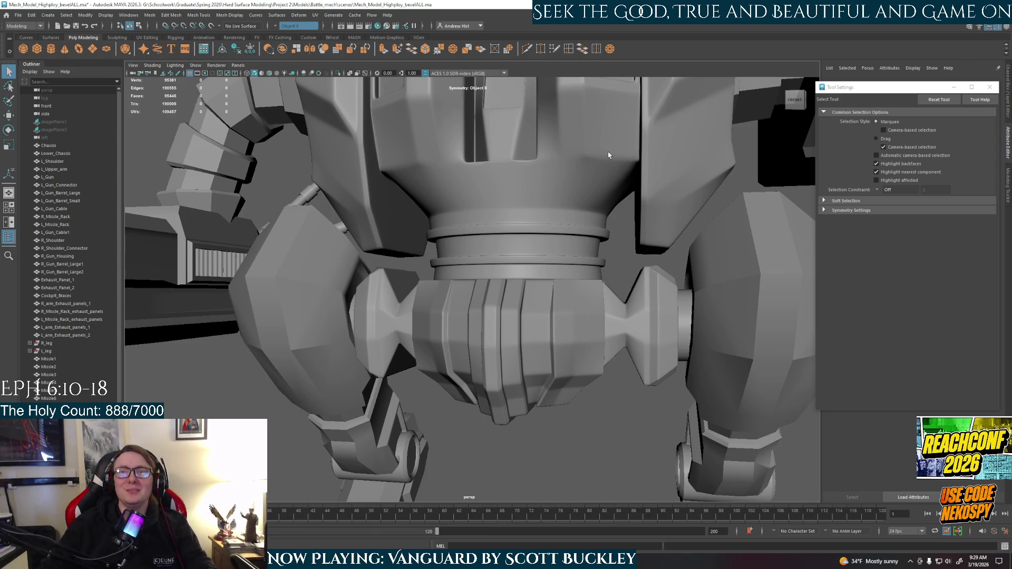
{"action": "scroll", "coordinate": [567, 280], "scroll_direction": "down", "scroll_amount": 3}
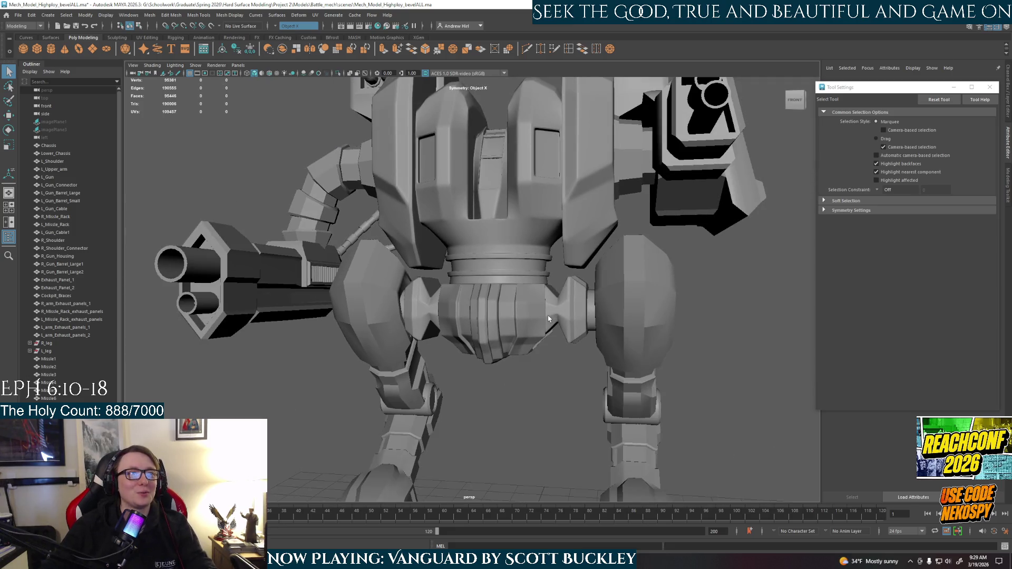
{"action": "left_click", "coordinate": [533, 324]}
{"action": "left_click_drag", "start_coordinate": [534, 324], "coordinate": [553, 354], "text": "alt"}
{"action": "left_click", "coordinate": [550, 306]}
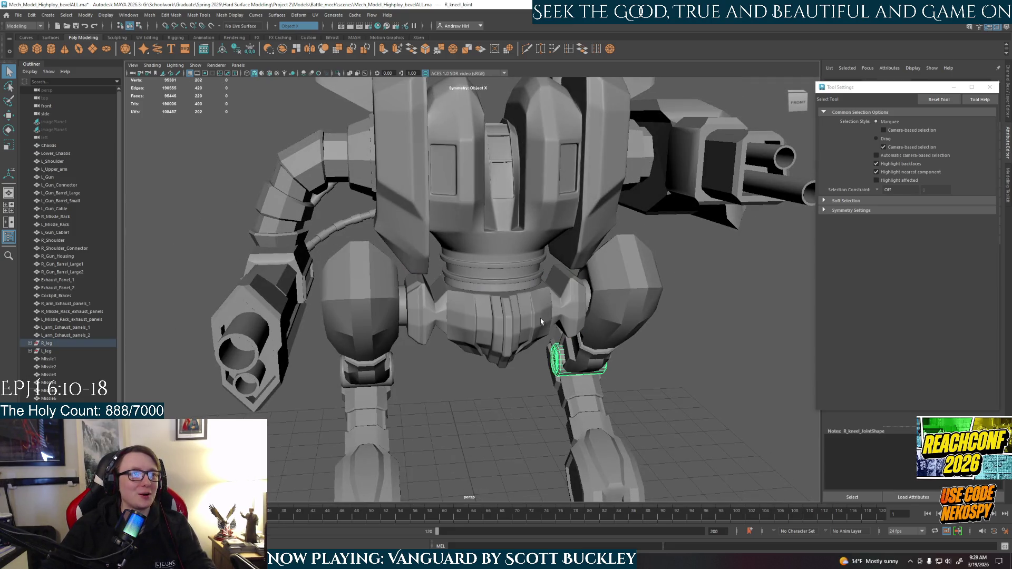
{"action": "left_click_drag", "start_coordinate": [550, 305], "coordinate": [505, 307], "text": "alt"}
{"action": "left_click", "coordinate": [505, 308]}
{"action": "right_click_drag", "start_coordinate": [505, 308], "coordinate": [512, 374]}
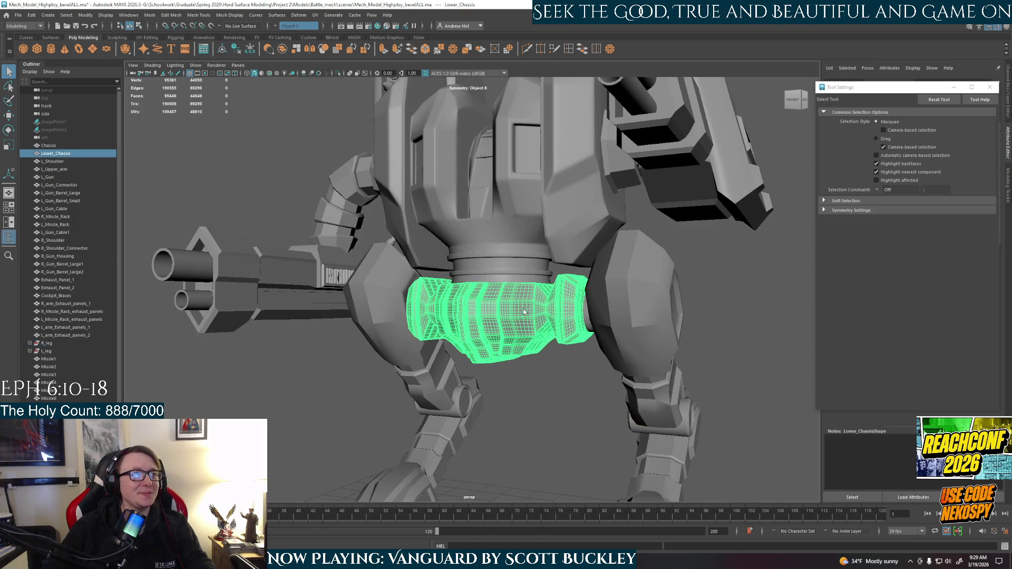
{"action": "mouse_move", "coordinate": [513, 374]}
{"action": "left_mouse_down", "text": "alt"}
{"action": "mouse_move", "coordinate": [537, 374]}
{"action": "mouse_move", "coordinate": [524, 317]}
{"action": "mouse_move", "coordinate": [576, 318]}
{"action": "mouse_move", "coordinate": [528, 344]}
{"action": "mouse_move", "coordinate": [530, 335]}
{"action": "left_mouse_up", "text": "alt"}
{"action": "scroll", "coordinate": [537, 357], "scroll_direction": "up", "scroll_amount": 2}
{"action": "scroll", "coordinate": [530, 348], "scroll_direction": "up", "scroll_amount": 2}
{"action": "scroll", "coordinate": [525, 342], "scroll_direction": "up", "scroll_amount": 1}
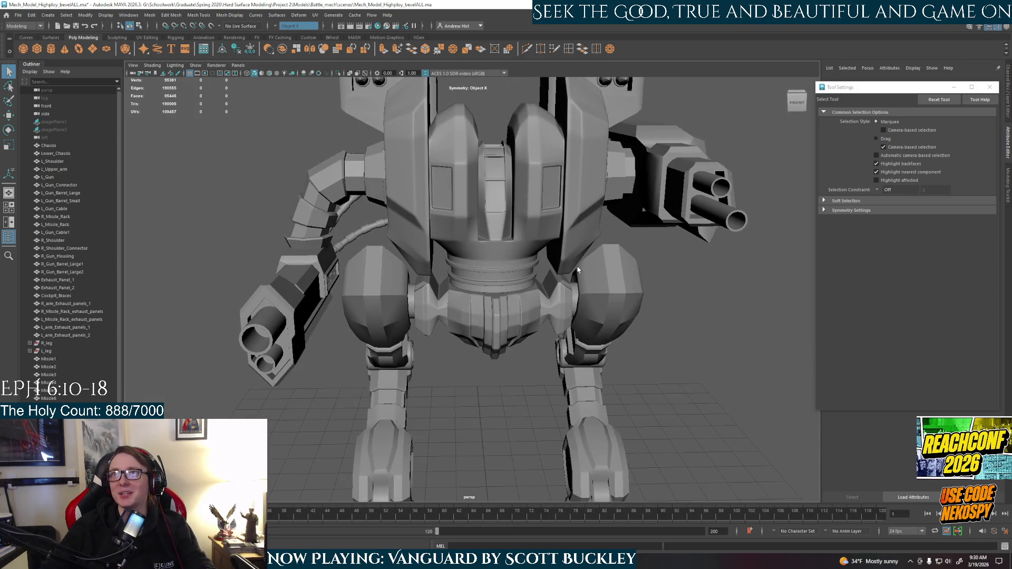
{"action": "mouse_move", "coordinate": [578, 273]}
{"action": "left_mouse_down", "text": "alt"}
{"action": "mouse_move", "coordinate": [625, 368]}
{"action": "mouse_move", "coordinate": [564, 295]}
{"action": "left_mouse_up", "text": "alt"}
{"action": "left_click", "coordinate": [625, 368]}
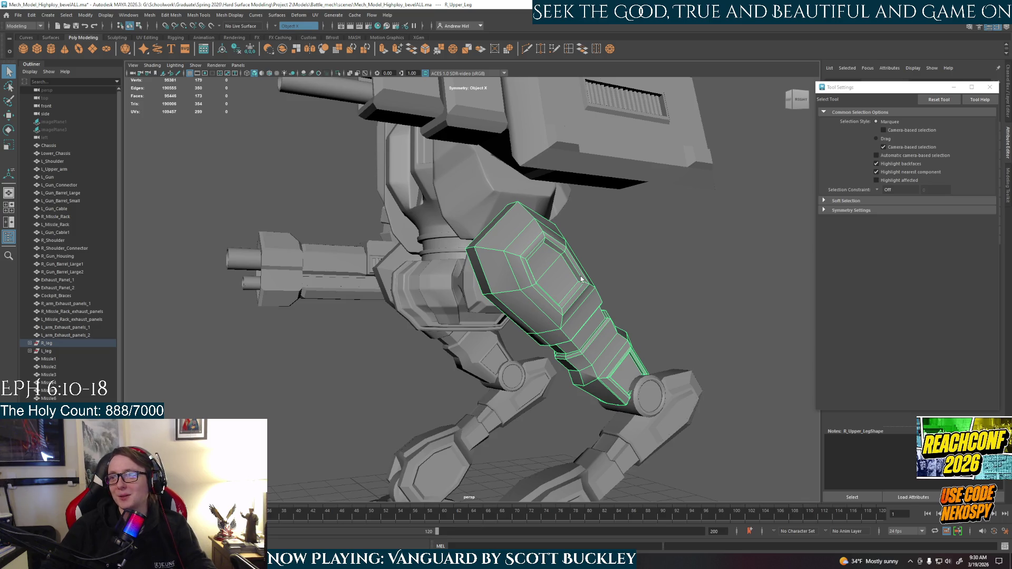
{"action": "scroll", "coordinate": [580, 276], "scroll_direction": "up", "scroll_amount": 1}
{"action": "scroll", "coordinate": [580, 276], "scroll_direction": "up", "scroll_amount": 1}
{"action": "mouse_move", "coordinate": [520, 302]}
{"action": "left_mouse_down", "text": "alt"}
{"action": "mouse_move", "coordinate": [599, 313]}
{"action": "mouse_move", "coordinate": [552, 310]}
{"action": "left_mouse_up", "text": "alt"}
{"action": "left_click", "coordinate": [559, 313]}
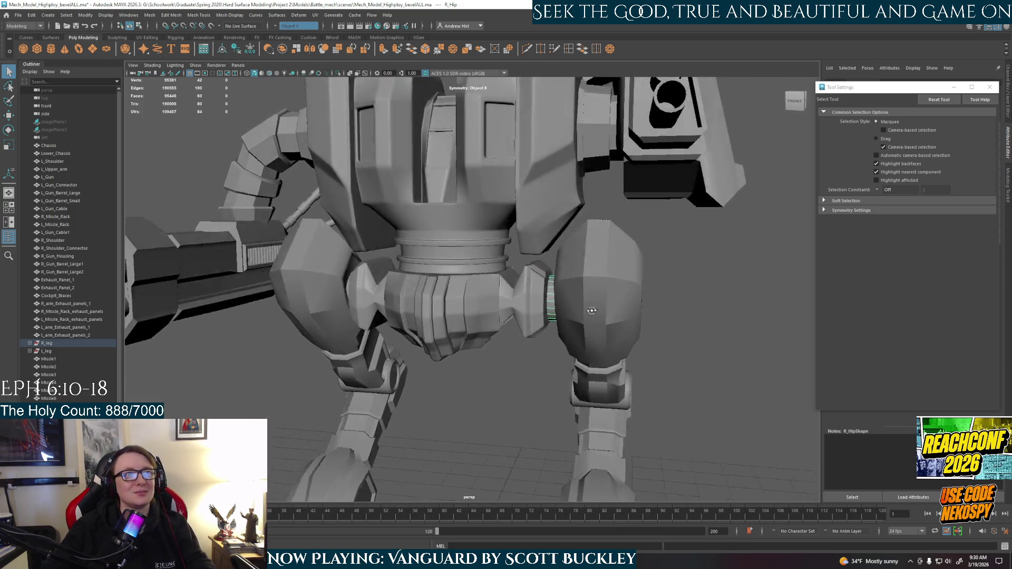
{"action": "left_click", "coordinate": [552, 310]}
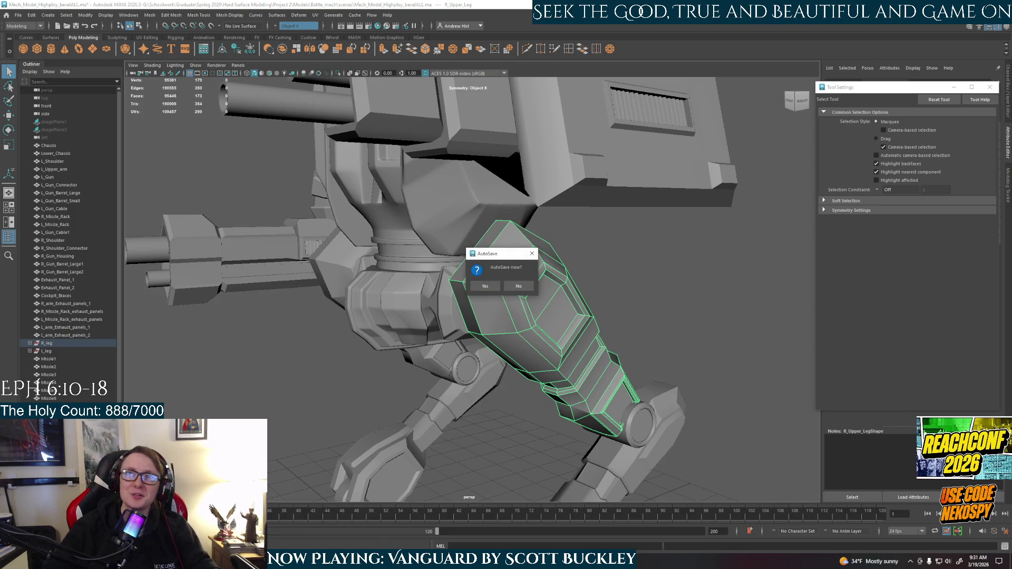
Accept the autosave and orbit to view the mech from the front
{"action": "left_click", "coordinate": [485, 286]}
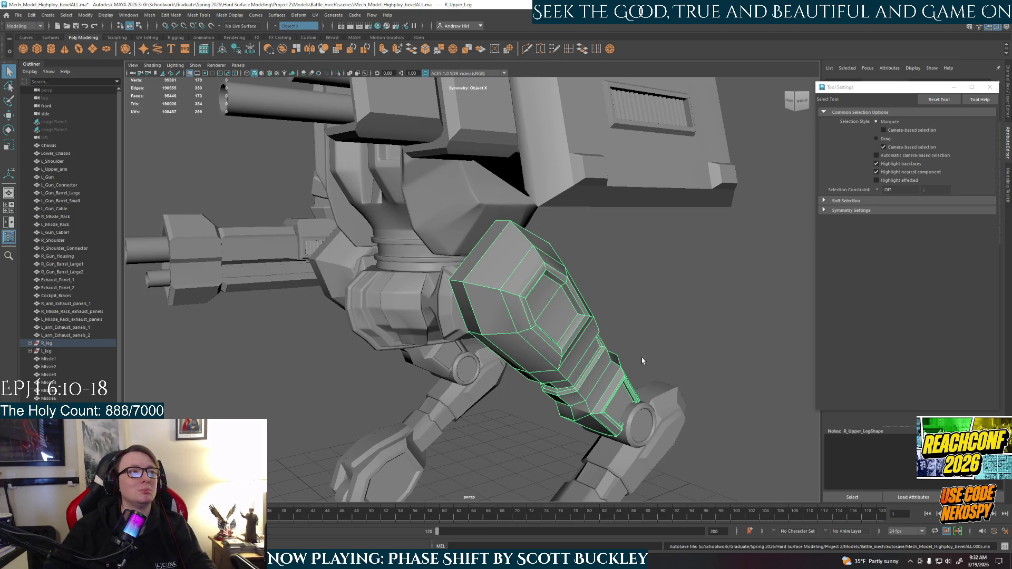
{"action": "left_click_drag", "start_coordinate": [646, 363], "coordinate": [682, 339], "text": "alt"}
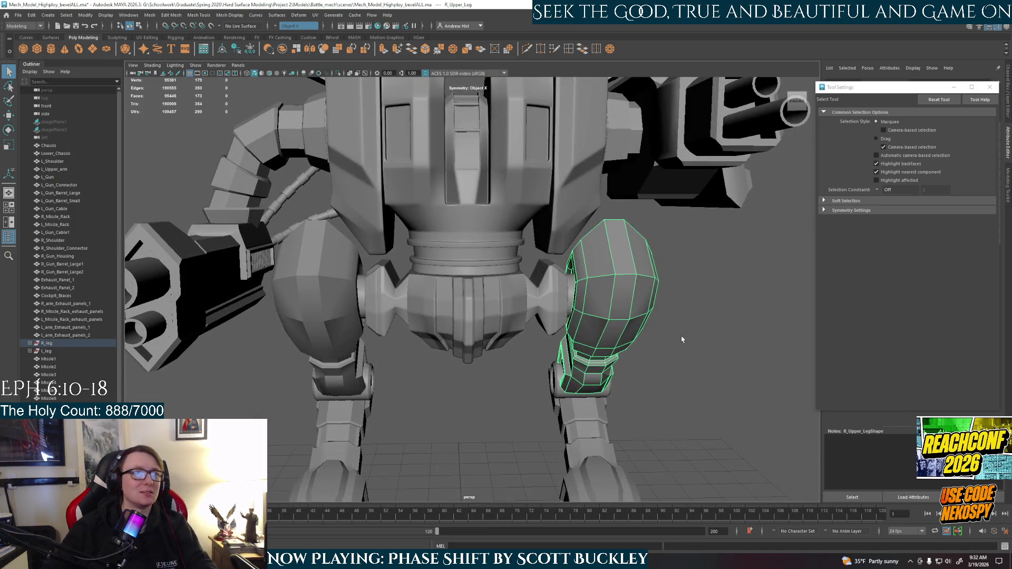
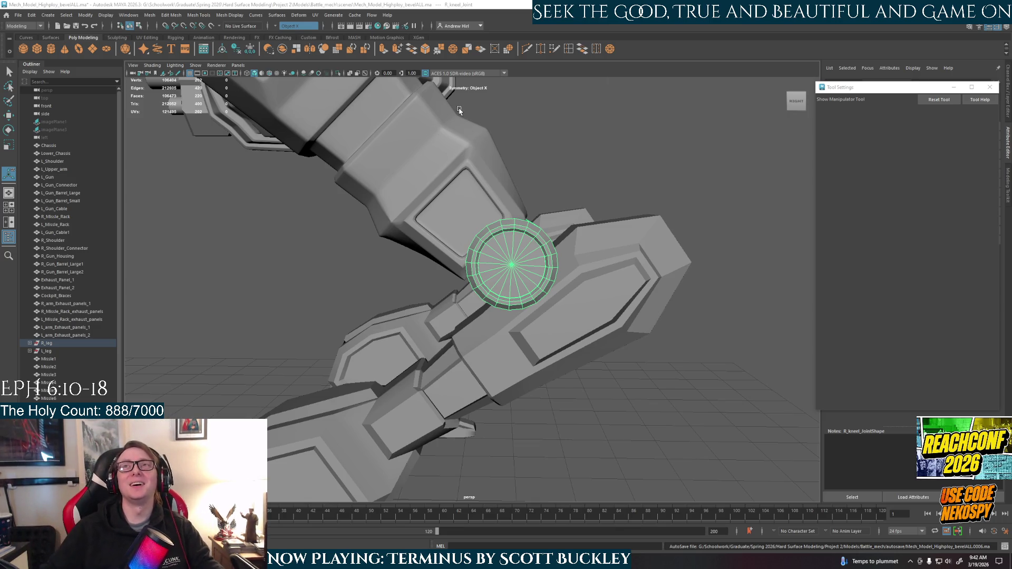
Show the knee joint cylinder as low-poly, switch it to edge selection and pick a rim edge
{"action": "left_click_drag", "start_coordinate": [495, 243], "coordinate": [637, 264], "text": "alt"}
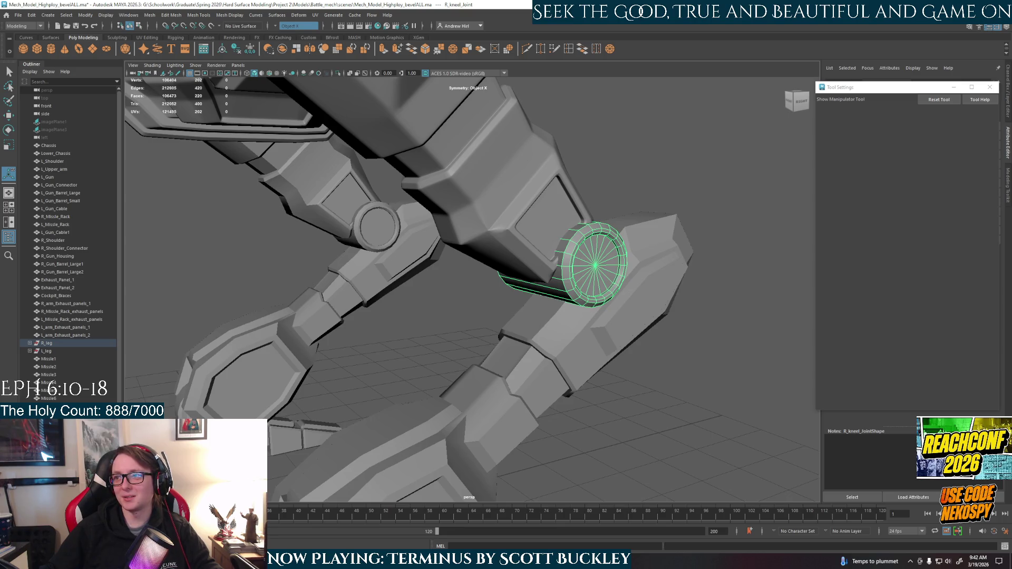
{"action": "mouse_move", "coordinate": [688, 417]}
{"action": "left_mouse_down", "text": "alt"}
{"action": "mouse_move", "coordinate": [673, 418]}
{"action": "mouse_move", "coordinate": [561, 277]}
{"action": "mouse_move", "coordinate": [535, 287]}
{"action": "mouse_move", "coordinate": [522, 271]}
{"action": "left_mouse_up", "text": "alt"}
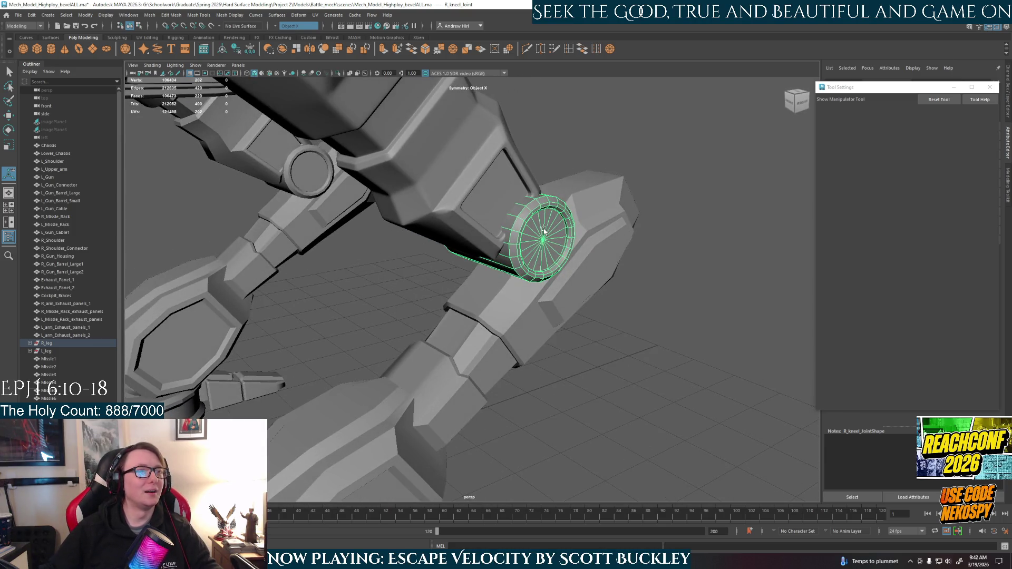
{"action": "key", "text": "1"}
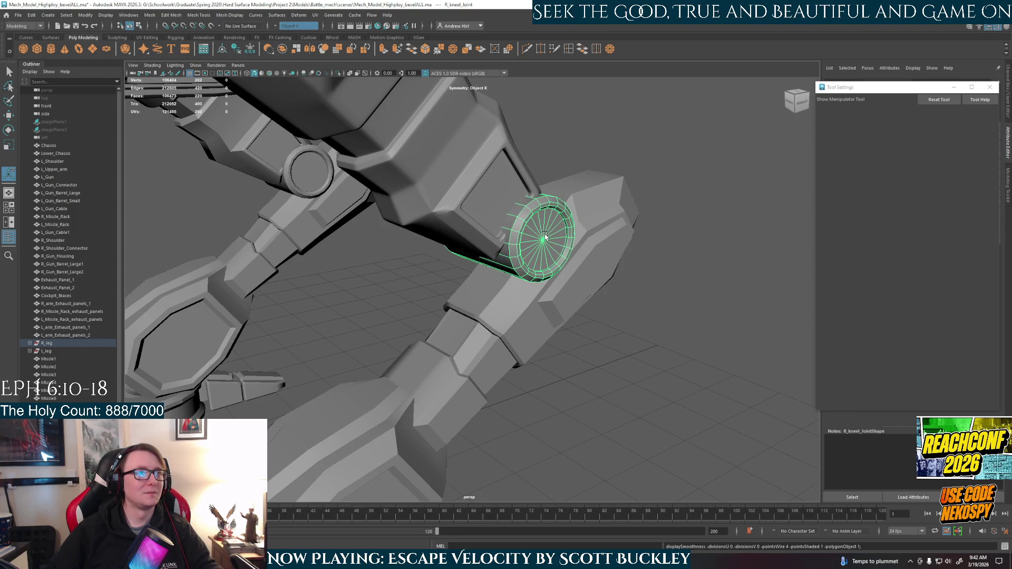
{"action": "right_click", "coordinate": [539, 235]}
{"action": "left_click_drag", "start_coordinate": [540, 236], "coordinate": [530, 214], "text": "alt"}
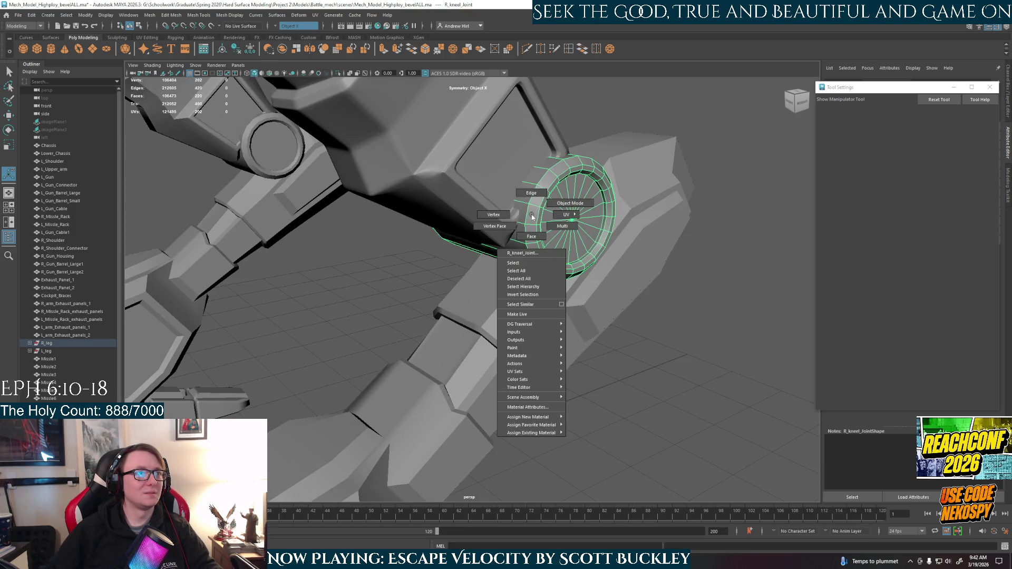
{"action": "right_click_drag", "start_coordinate": [530, 214], "coordinate": [528, 209]}
{"action": "left_click", "coordinate": [527, 242]}
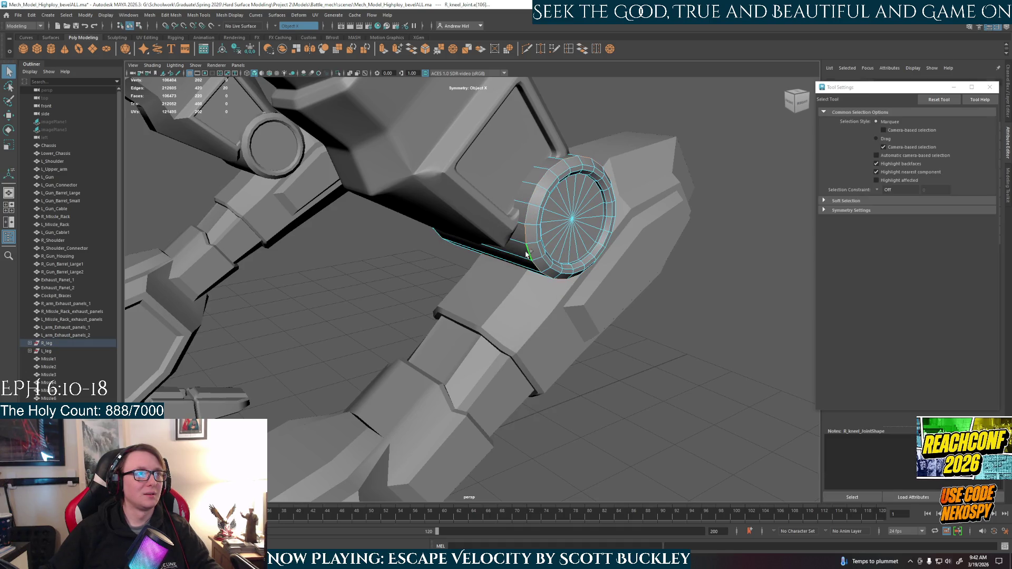
Inspect the cap from the side and bevel the selected rim edges
{"action": "mouse_move", "coordinate": [535, 233]}
{"action": "left_mouse_down", "text": "alt"}
{"action": "mouse_move", "coordinate": [289, 195]}
{"action": "mouse_move", "coordinate": [304, 212]}
{"action": "left_mouse_up", "text": "alt"}
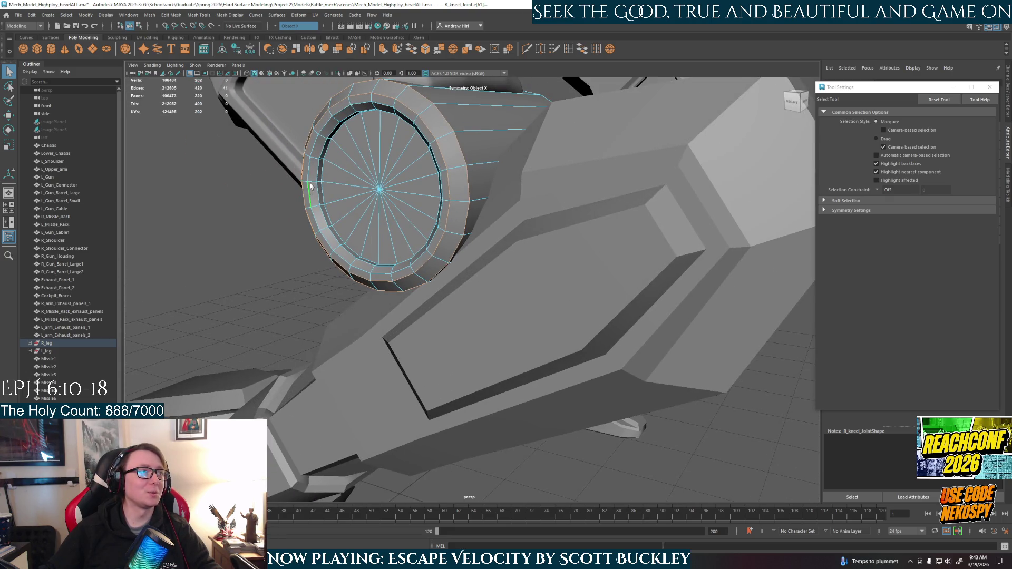
{"action": "mouse_move", "coordinate": [334, 198]}
{"action": "left_mouse_down", "text": "alt"}
{"action": "mouse_move", "coordinate": [427, 238]}
{"action": "mouse_move", "coordinate": [579, 234]}
{"action": "mouse_move", "coordinate": [562, 215]}
{"action": "mouse_move", "coordinate": [407, 245]}
{"action": "mouse_move", "coordinate": [411, 260]}
{"action": "mouse_move", "coordinate": [431, 253]}
{"action": "mouse_move", "coordinate": [341, 192]}
{"action": "left_mouse_up", "text": "alt"}
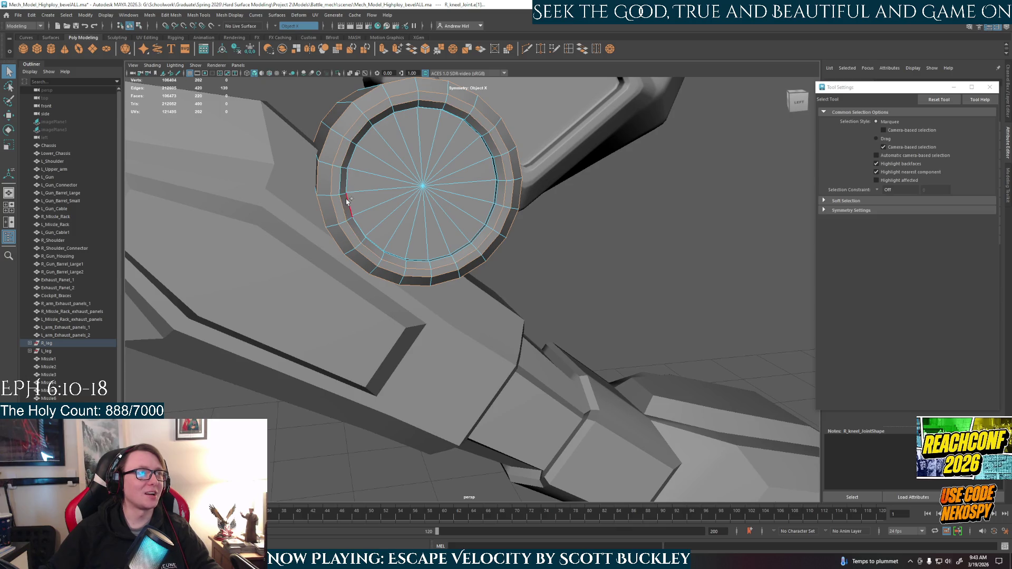
{"action": "left_click_drag", "start_coordinate": [341, 192], "coordinate": [343, 199], "text": "alt"}
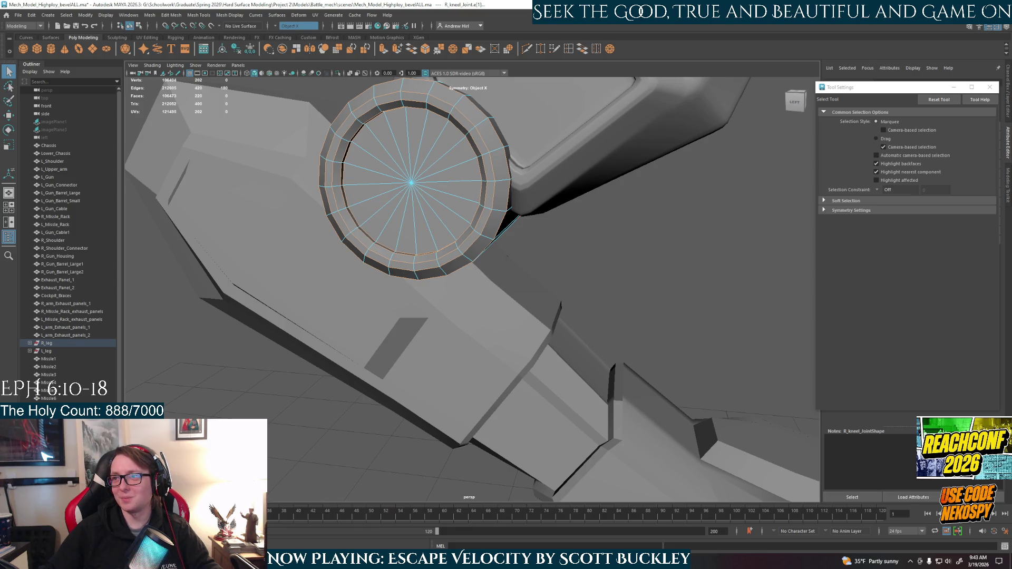
{"action": "mouse_move", "coordinate": [228, 243]}
{"action": "left_mouse_down", "text": "alt"}
{"action": "mouse_move", "coordinate": [602, 300]}
{"action": "mouse_move", "coordinate": [679, 282]}
{"action": "left_mouse_up", "text": "alt"}
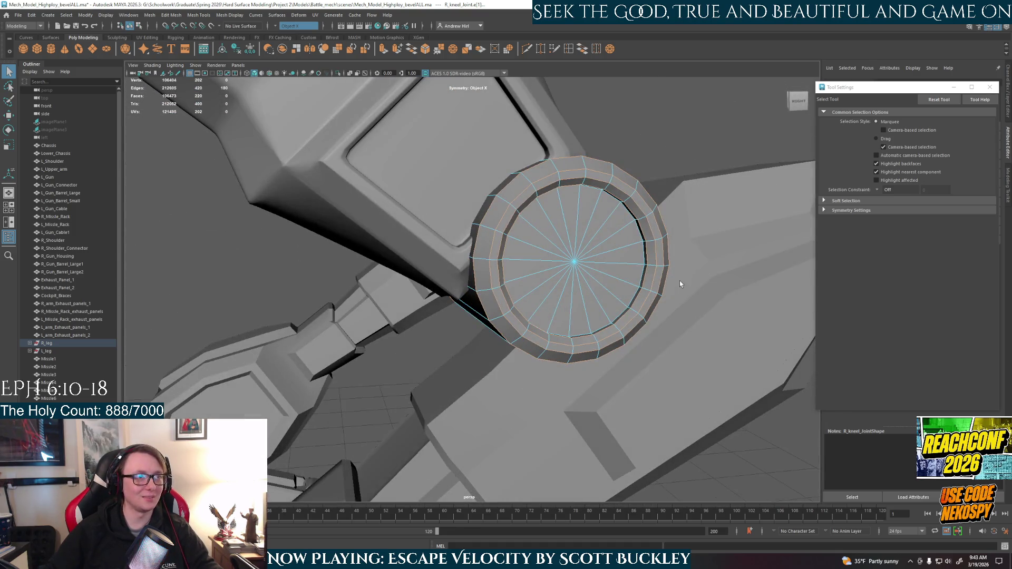
{"action": "key", "text": "ctrl+b"}
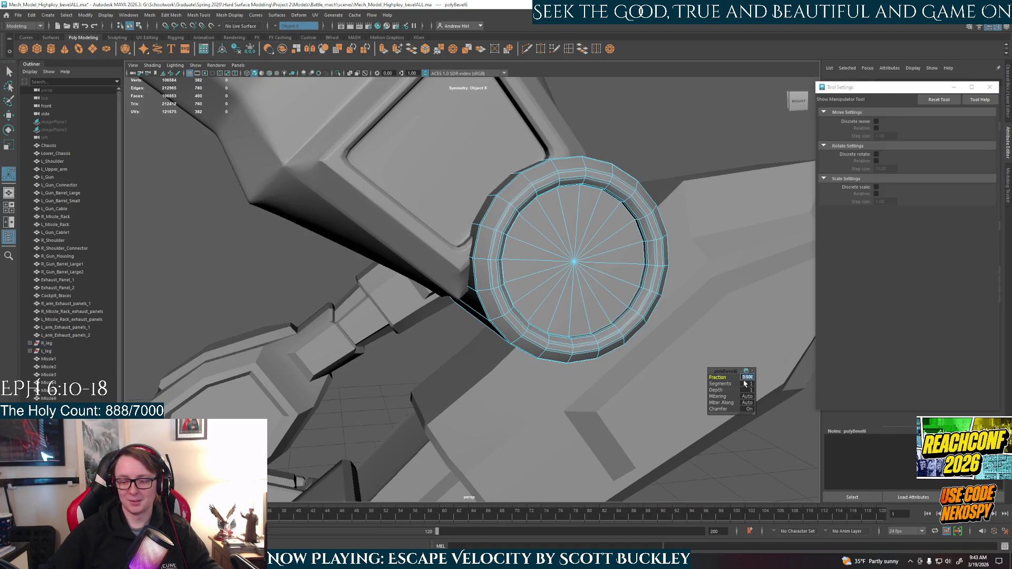
Adjust the bevel width, return to object selection, then undo back to the rim edge selection
{"action": "left_click_drag", "start_coordinate": [743, 383], "coordinate": [541, 294]}
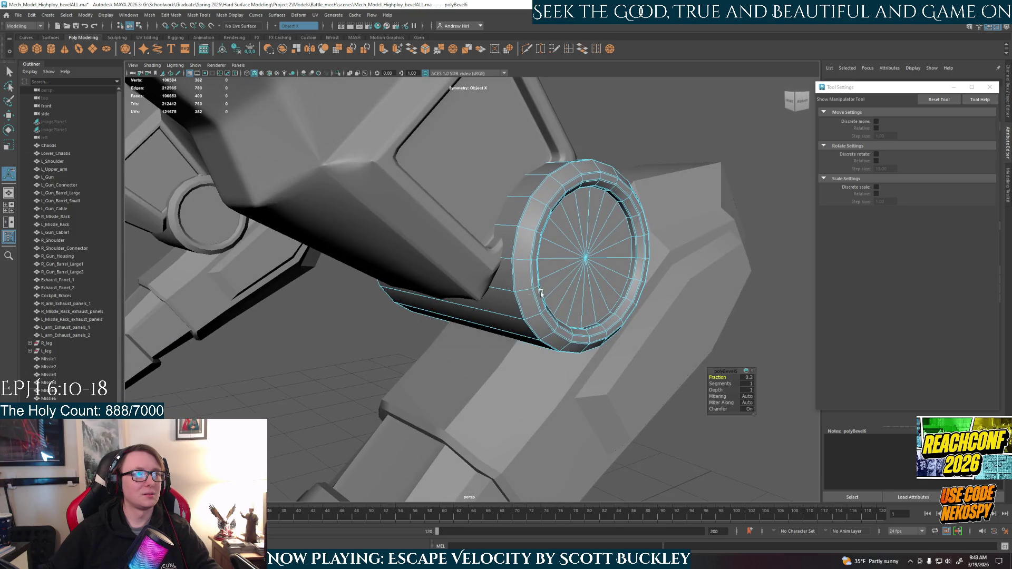
{"action": "right_click_drag", "start_coordinate": [540, 294], "coordinate": [550, 264]}
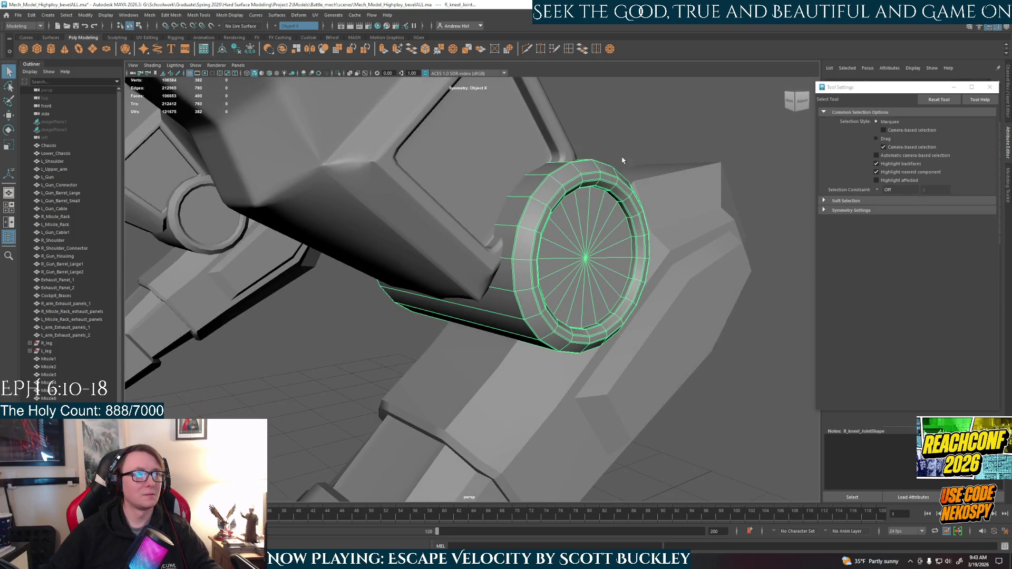
{"action": "mouse_move", "coordinate": [655, 147]}
{"action": "left_mouse_down", "text": "alt"}
{"action": "mouse_move", "coordinate": [616, 240]}
{"action": "mouse_move", "coordinate": [500, 302]}
{"action": "mouse_move", "coordinate": [523, 318]}
{"action": "left_mouse_up", "text": "alt"}
{"action": "left_click", "coordinate": [500, 302]}
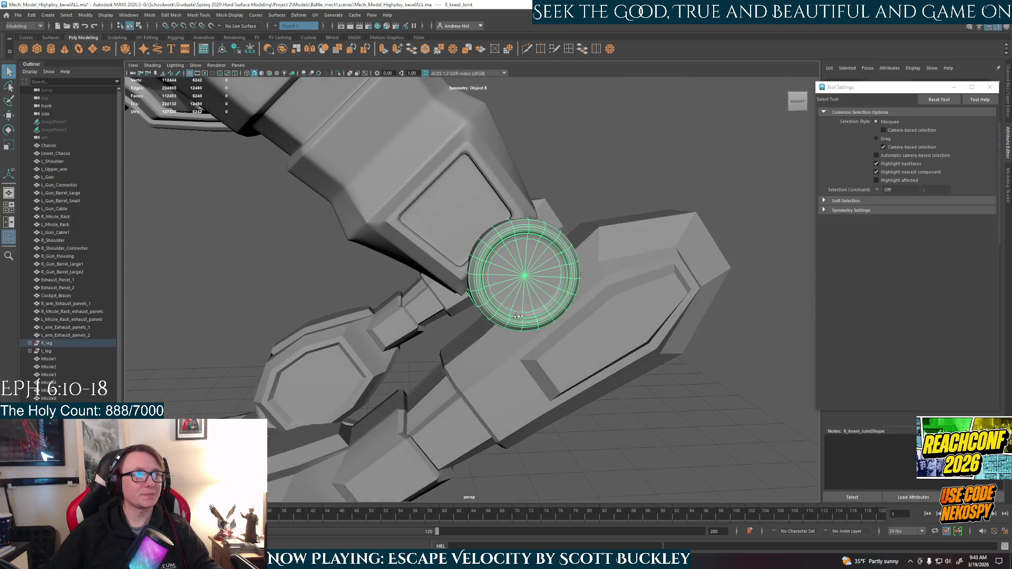
{"action": "key", "text": "ctrl+z"}
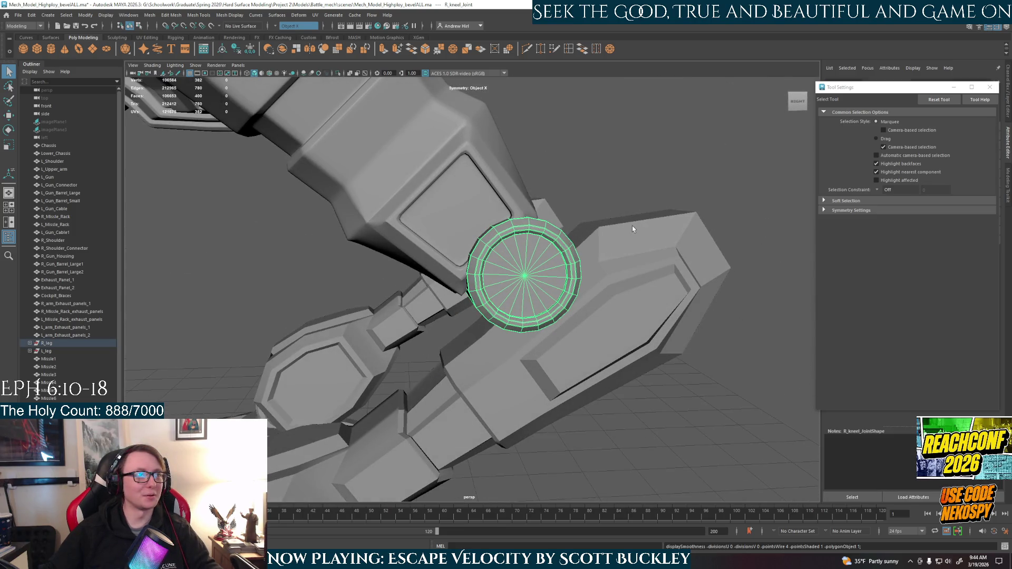
{"action": "key", "text": "ctrl+z"}
{"action": "key", "text": "ctrl+z"}
{"action": "key", "text": "ctrl+z"}
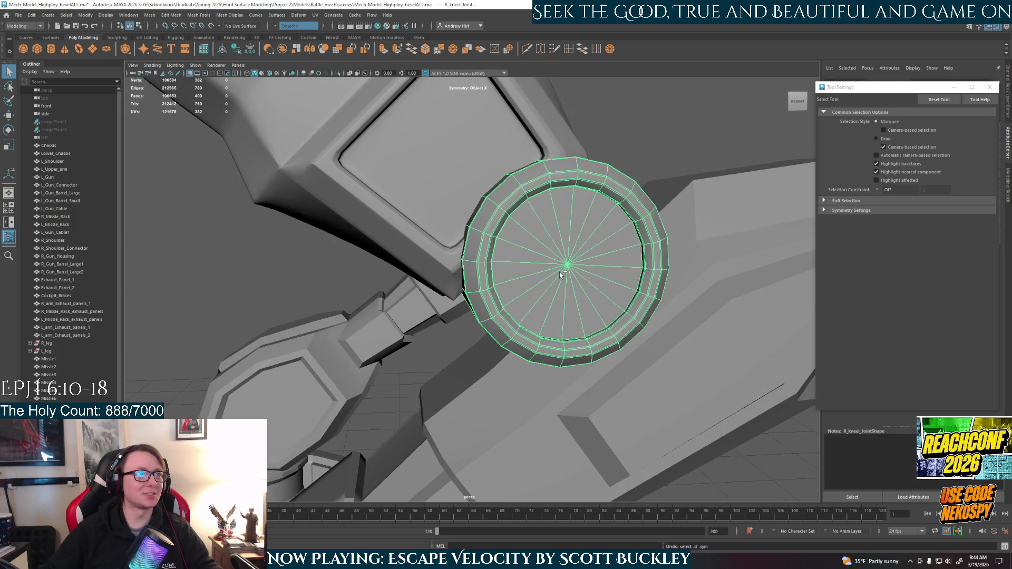
{"action": "key", "text": "ctrl+z"}
{"action": "key", "text": "ctrl+z"}
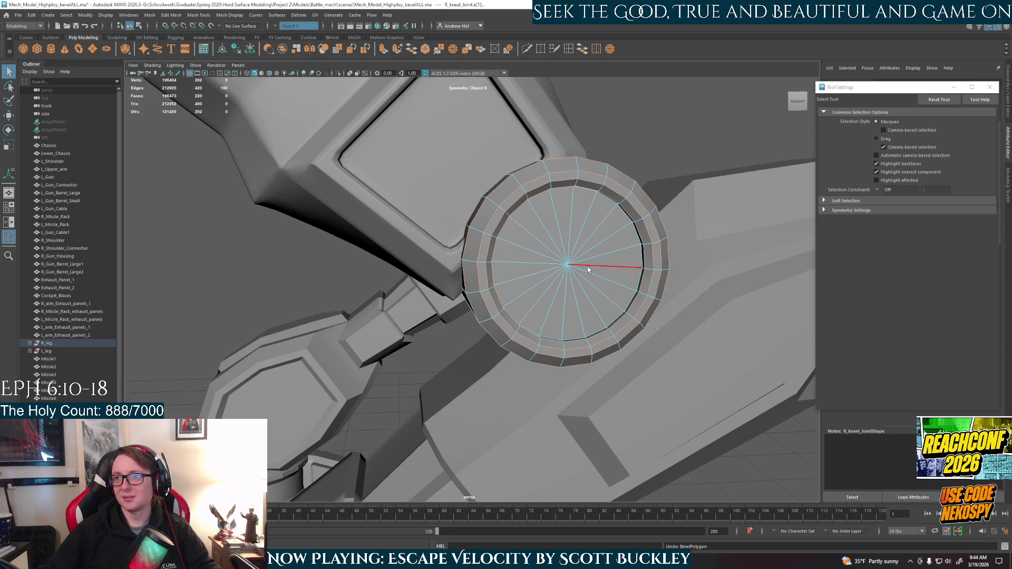
Re-bevel the rim edges, finish the bevel and select the knee cylinder as a whole object
{"action": "right_click_drag", "start_coordinate": [587, 270], "coordinate": [735, 379], "text": "shift"}
{"action": "key", "text": "Down"}
{"action": "left_click", "coordinate": [748, 378]}
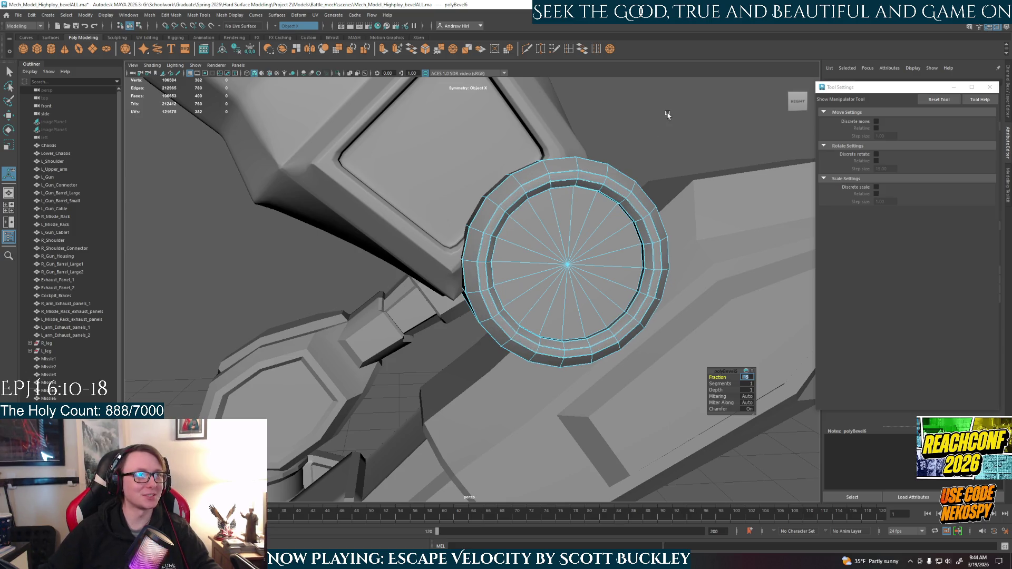
{"action": "left_click", "coordinate": [659, 130]}
{"action": "right_click", "coordinate": [606, 223]}
{"action": "left_click", "coordinate": [560, 222]}
{"action": "mouse_move", "coordinate": [559, 280]}
{"action": "left_mouse_down", "text": "alt"}
{"action": "mouse_move", "coordinate": [527, 299]}
{"action": "mouse_move", "coordinate": [495, 274]}
{"action": "left_mouse_up", "text": "alt"}
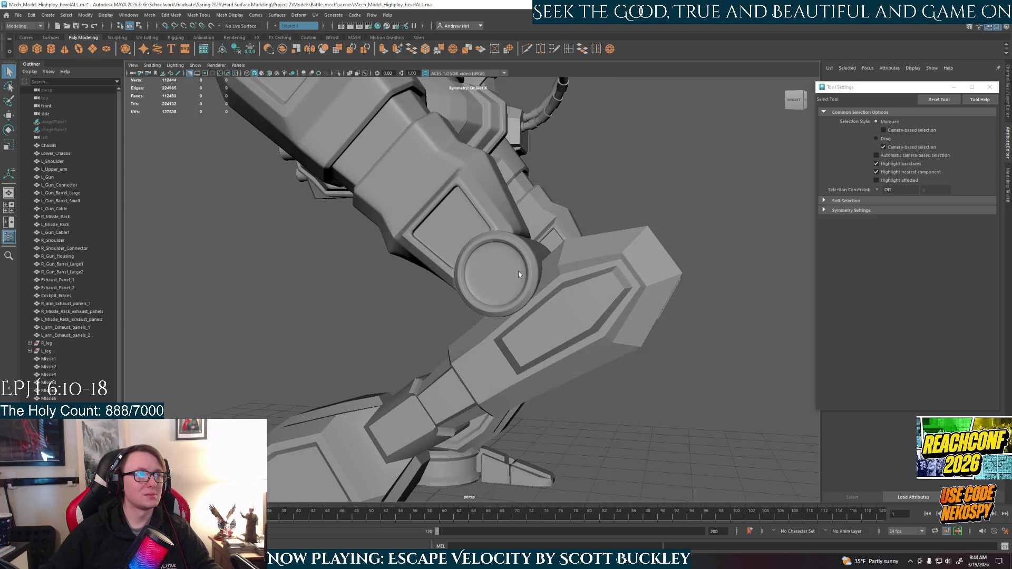
{"action": "left_click", "coordinate": [494, 274]}
{"action": "left_click", "coordinate": [149, 14]}
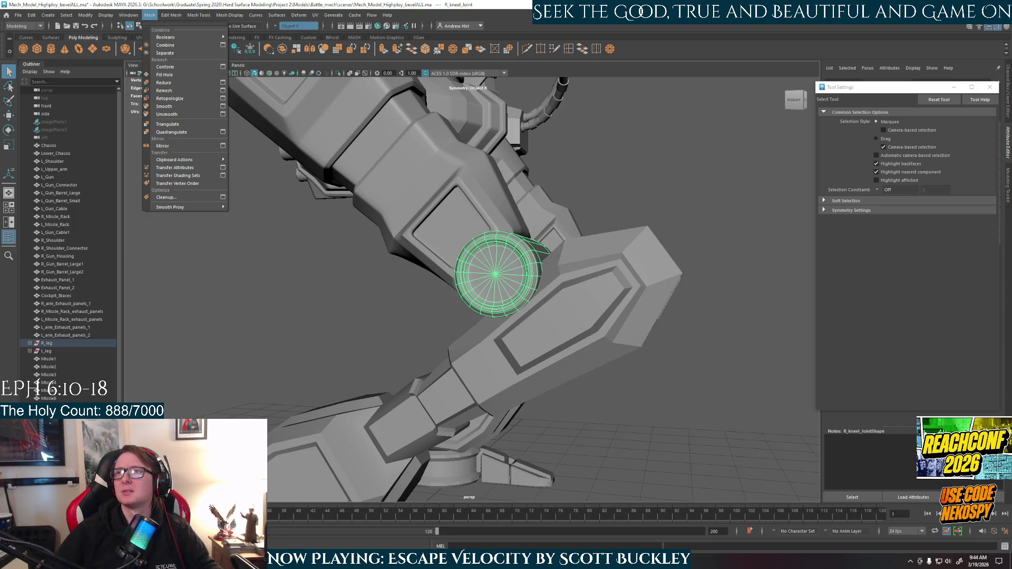
Leave the mesh menu, clear the knee joint selection and select the right lower leg mesh
{"action": "key", "text": "Escape"}
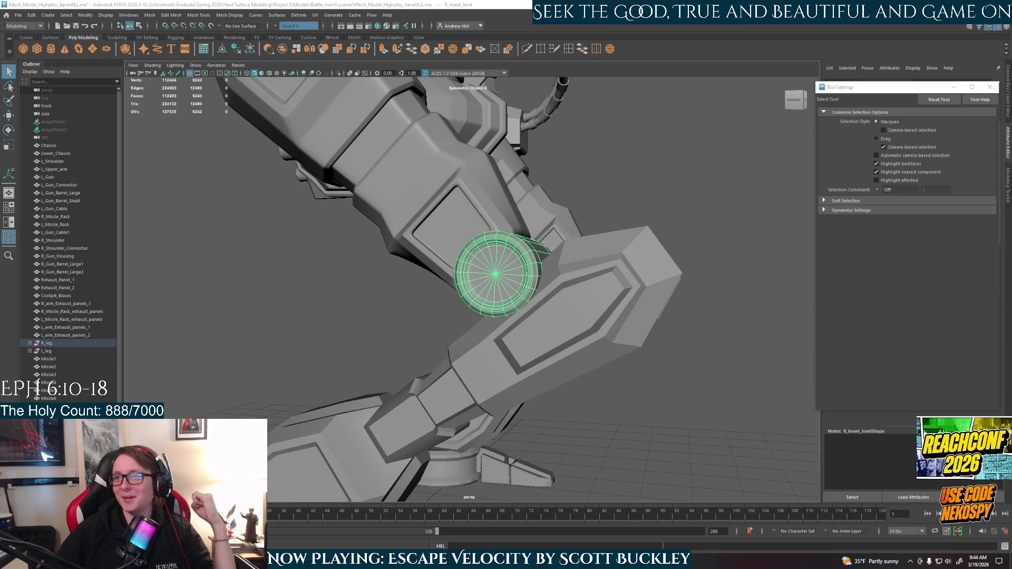
{"action": "left_click", "coordinate": [436, 300]}
{"action": "mouse_move", "coordinate": [423, 317]}
{"action": "left_mouse_down", "text": "alt"}
{"action": "mouse_move", "coordinate": [454, 401]}
{"action": "mouse_move", "coordinate": [689, 319]}
{"action": "left_mouse_up", "text": "alt"}
{"action": "left_click", "coordinate": [455, 401]}
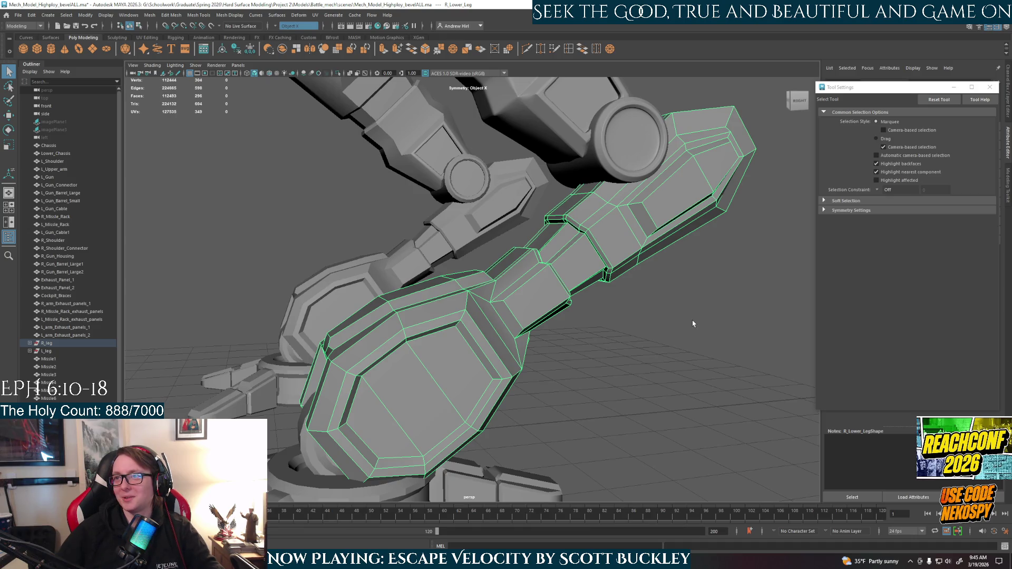
Bevel the right lower leg's edges and dismiss the bevel settings
{"action": "left_click_drag", "start_coordinate": [697, 345], "coordinate": [701, 287], "text": "alt"}
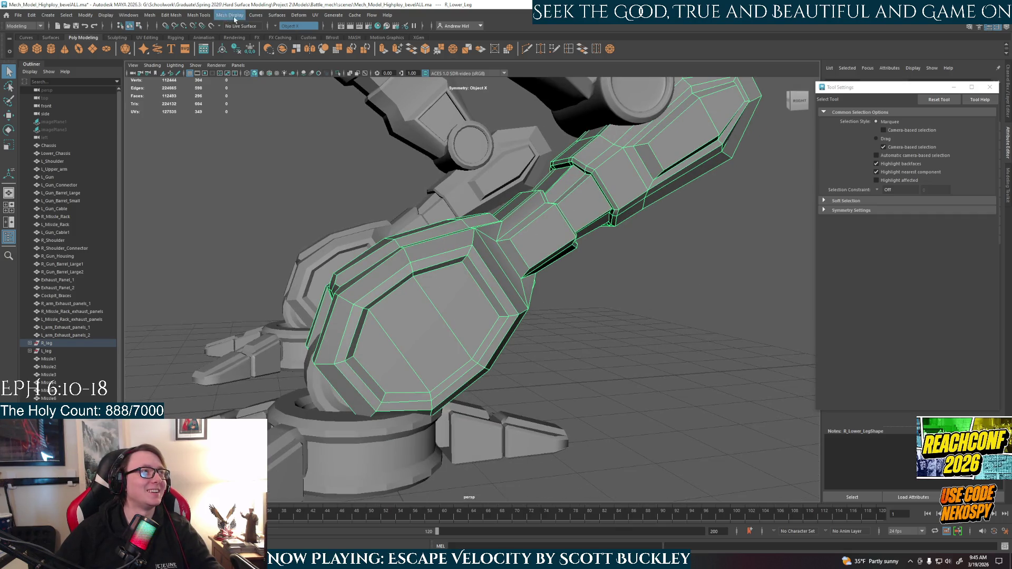
{"action": "left_click_drag", "start_coordinate": [330, 106], "coordinate": [356, 183], "text": "alt"}
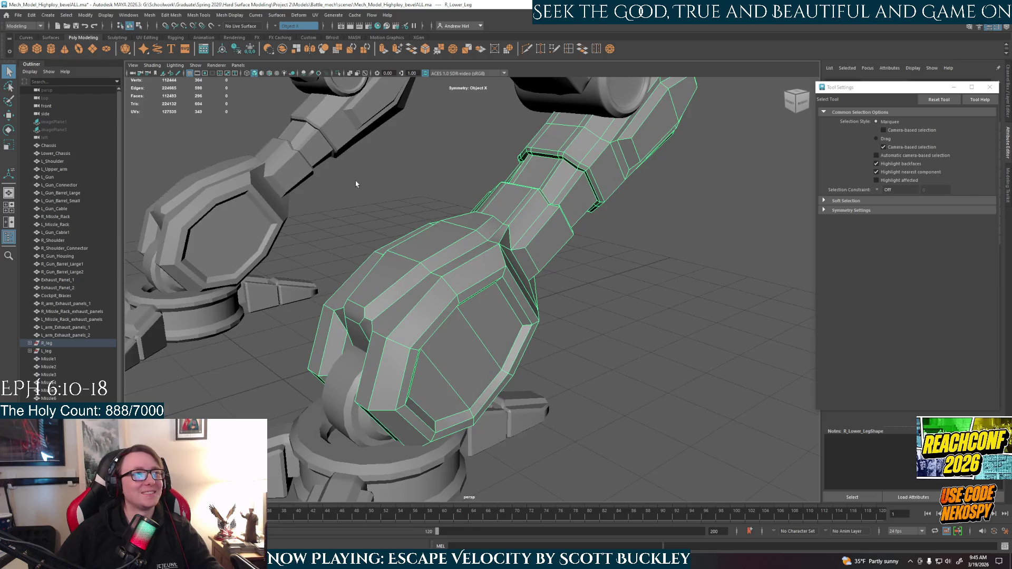
{"action": "key", "text": "ctrl+b"}
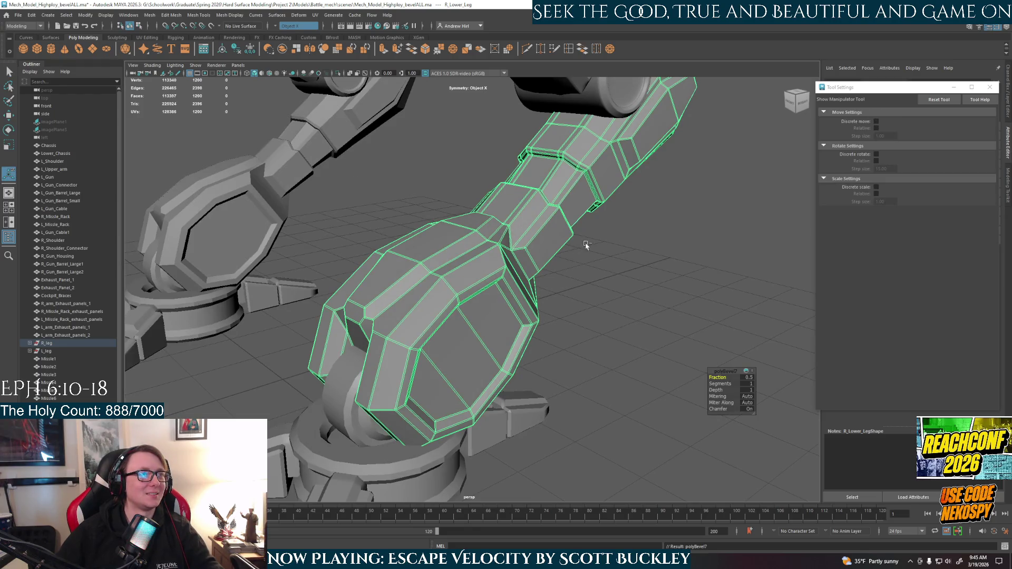
{"action": "left_click", "coordinate": [629, 275]}
Review the bevelled lower leg from front, side and low angles, selecting and deselecting it
{"action": "mouse_move", "coordinate": [621, 276]}
{"action": "left_mouse_down", "text": "alt"}
{"action": "mouse_move", "coordinate": [432, 314]}
{"action": "mouse_move", "coordinate": [477, 306]}
{"action": "mouse_move", "coordinate": [329, 310]}
{"action": "mouse_move", "coordinate": [492, 314]}
{"action": "mouse_move", "coordinate": [438, 304]}
{"action": "left_mouse_up", "text": "alt"}
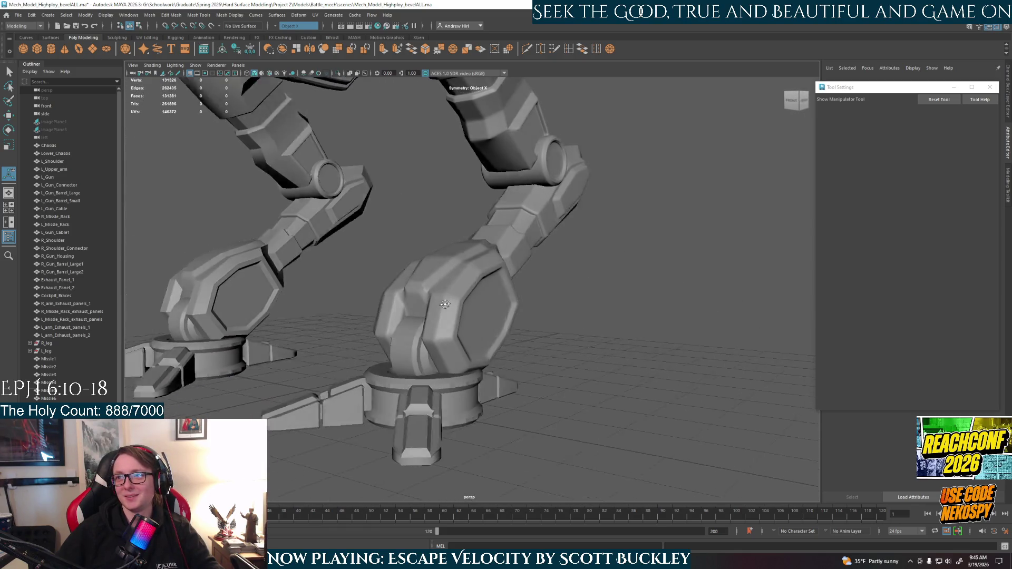
{"action": "mouse_move", "coordinate": [438, 303]}
{"action": "left_mouse_down", "text": "alt"}
{"action": "mouse_move", "coordinate": [444, 282]}
{"action": "mouse_move", "coordinate": [517, 343]}
{"action": "mouse_move", "coordinate": [453, 327]}
{"action": "mouse_move", "coordinate": [542, 372]}
{"action": "left_mouse_up", "text": "alt"}
{"action": "left_click", "coordinate": [445, 282]}
{"action": "left_click", "coordinate": [594, 283]}
{"action": "mouse_move", "coordinate": [594, 282]}
{"action": "left_mouse_down", "text": "alt"}
{"action": "mouse_move", "coordinate": [501, 298]}
{"action": "mouse_move", "coordinate": [455, 318]}
{"action": "mouse_move", "coordinate": [585, 305]}
{"action": "left_mouse_up", "text": "alt"}
{"action": "left_click", "coordinate": [456, 319]}
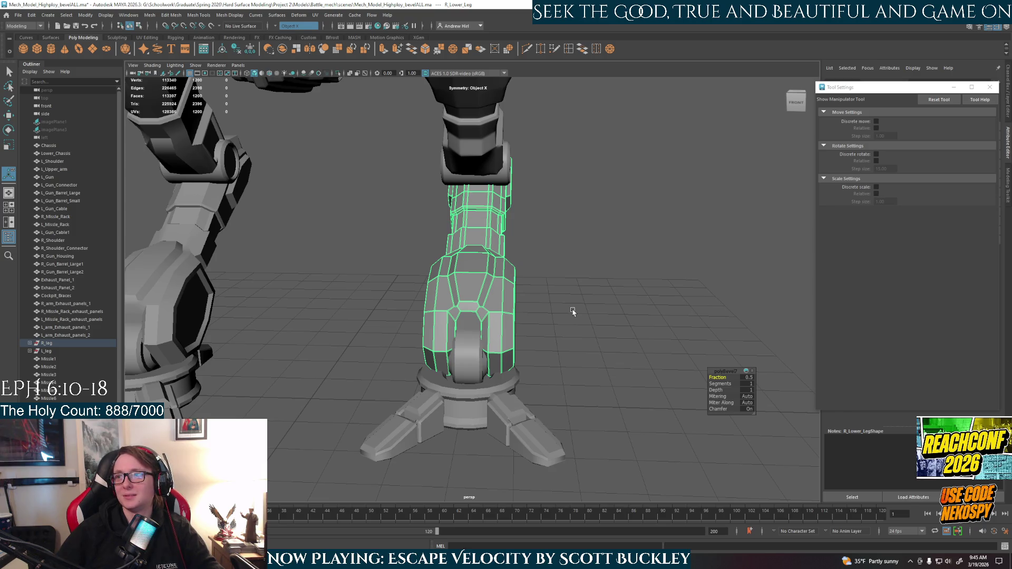
{"action": "mouse_move", "coordinate": [463, 313]}
{"action": "left_mouse_down", "text": "alt"}
{"action": "mouse_move", "coordinate": [502, 359]}
{"action": "mouse_move", "coordinate": [481, 350]}
{"action": "left_mouse_up", "text": "alt"}
{"action": "left_click", "coordinate": [502, 360]}
{"action": "scroll", "coordinate": [502, 360], "scroll_direction": "up", "scroll_amount": 3}
{"action": "mouse_move", "coordinate": [411, 356]}
{"action": "right_mouse_down", "text": "alt"}
{"action": "mouse_move", "coordinate": [449, 340]}
{"action": "mouse_move", "coordinate": [508, 264]}
{"action": "right_mouse_up", "text": "alt"}
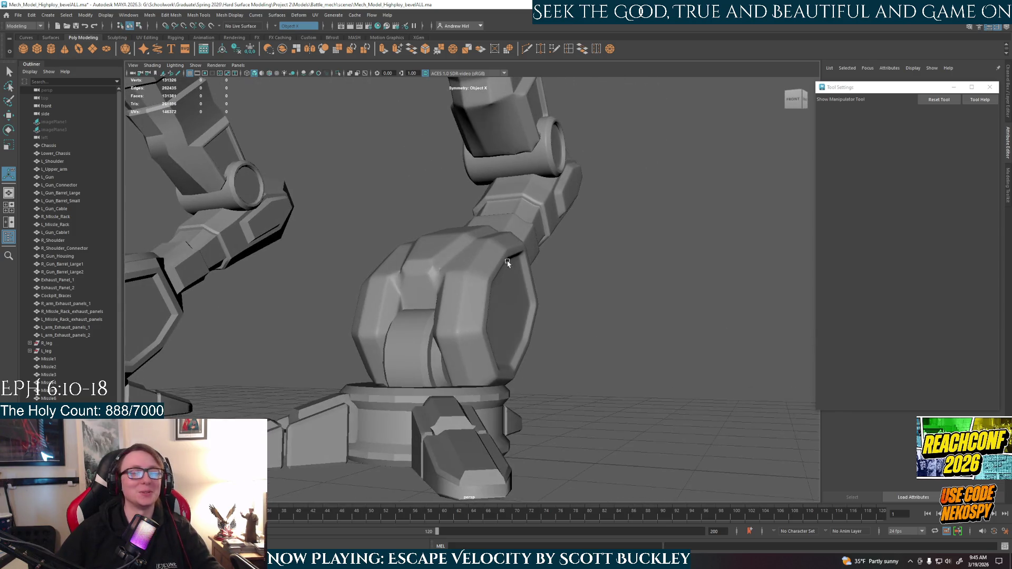
{"action": "left_click", "coordinate": [503, 299]}
{"action": "left_click_drag", "start_coordinate": [508, 316], "coordinate": [474, 331], "text": "alt"}
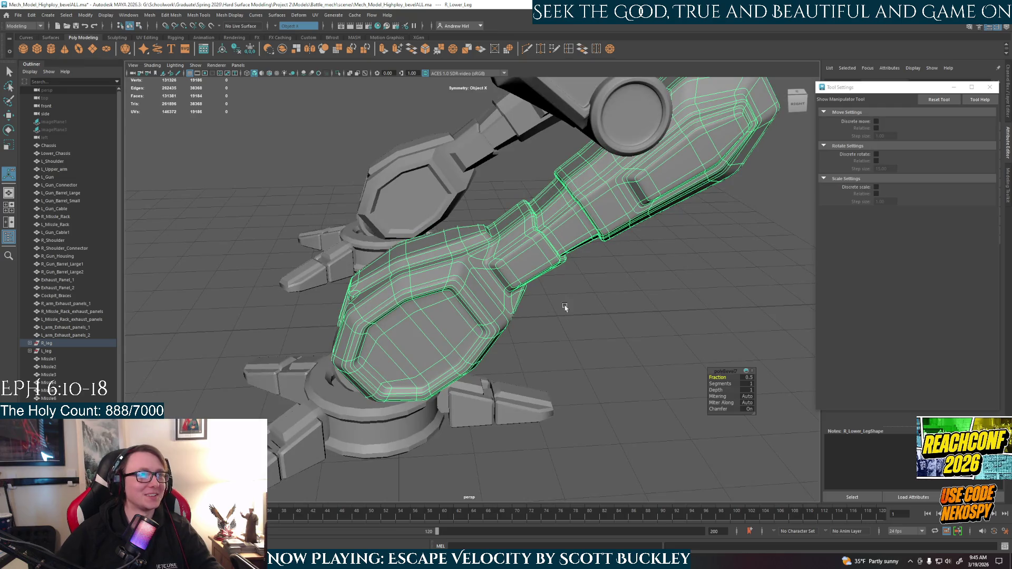
Compare the leg's low-poly cage with its smooth preview and reselect the right lower leg
{"action": "key", "text": "1"}
{"action": "key", "text": "3"}
{"action": "left_click", "coordinate": [595, 285]}
{"action": "mouse_move", "coordinate": [598, 294]}
{"action": "left_mouse_down", "text": "alt"}
{"action": "mouse_move", "coordinate": [504, 298]}
{"action": "mouse_move", "coordinate": [494, 308]}
{"action": "left_mouse_up", "text": "alt"}
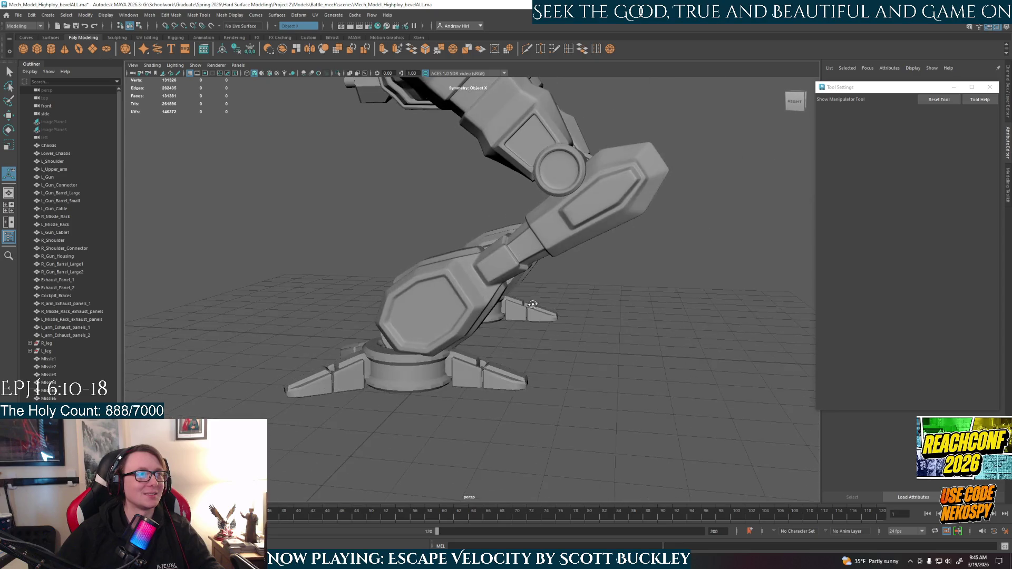
{"action": "left_click", "coordinate": [494, 308]}
{"action": "left_click", "coordinate": [564, 325]}
{"action": "key", "text": "ctrl+z"}
{"action": "left_click", "coordinate": [564, 324]}
Undo the bevel on the lower leg and show it in its low-poly form
{"action": "key", "text": "ctrl+z"}
{"action": "key", "text": "ctrl+z"}
{"action": "key", "text": "ctrl+z"}
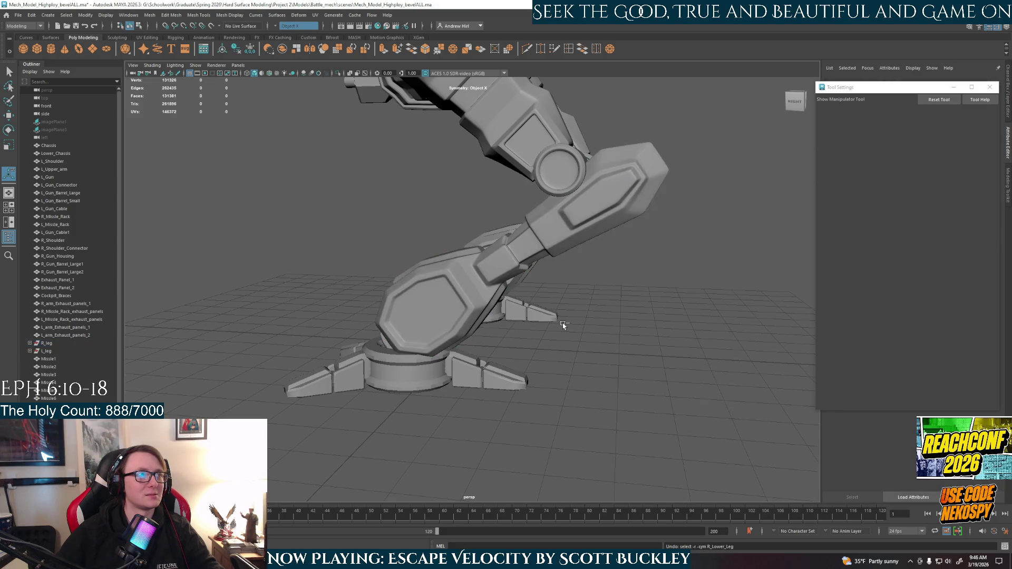
{"action": "key", "text": "ctrl+z"}
{"action": "key", "text": "ctrl+z"}
{"action": "key", "text": "ctrl+z"}
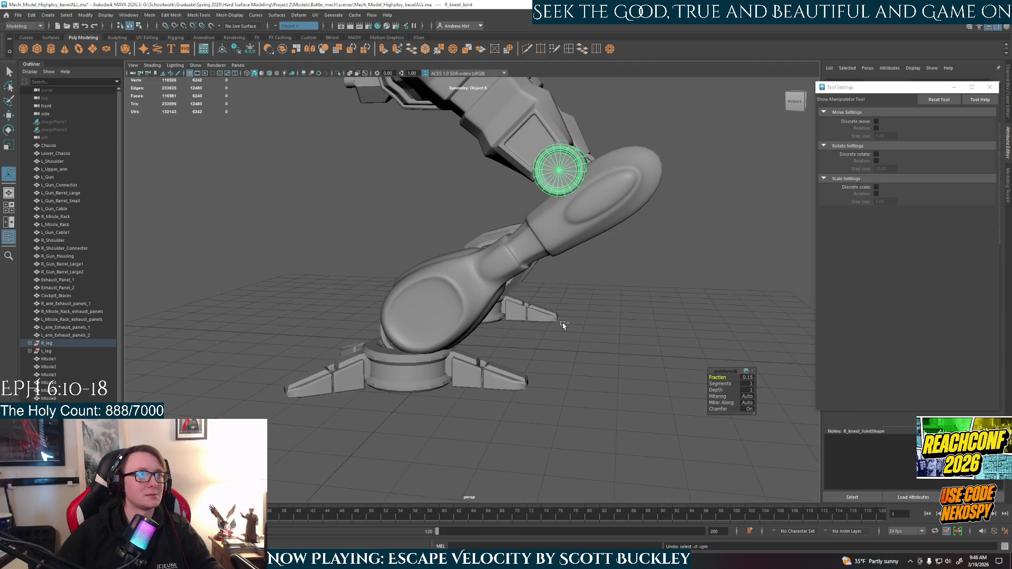
{"action": "key", "text": "ctrl+z"}
{"action": "key", "text": "ctrl+z"}
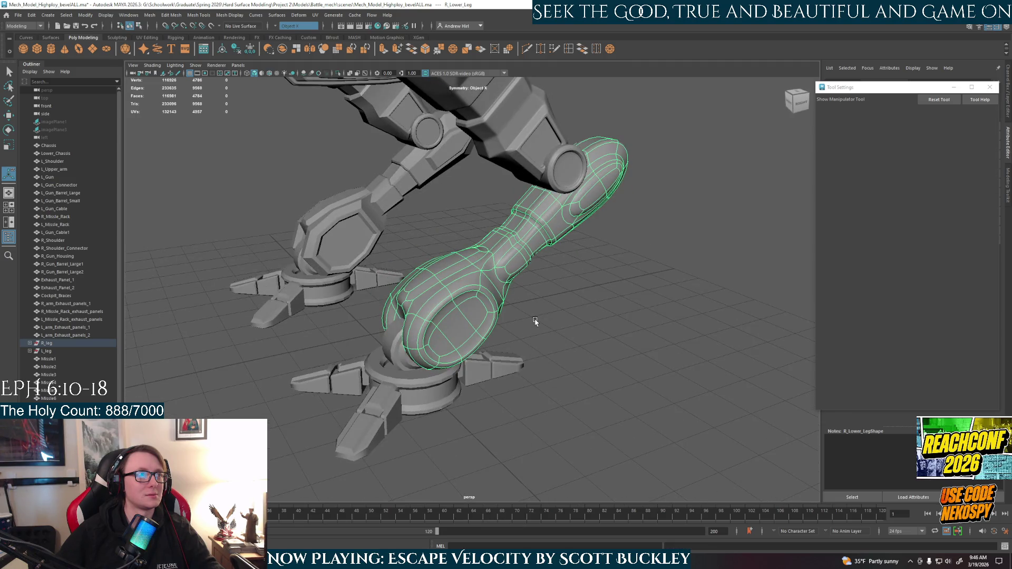
{"action": "key", "text": "1"}
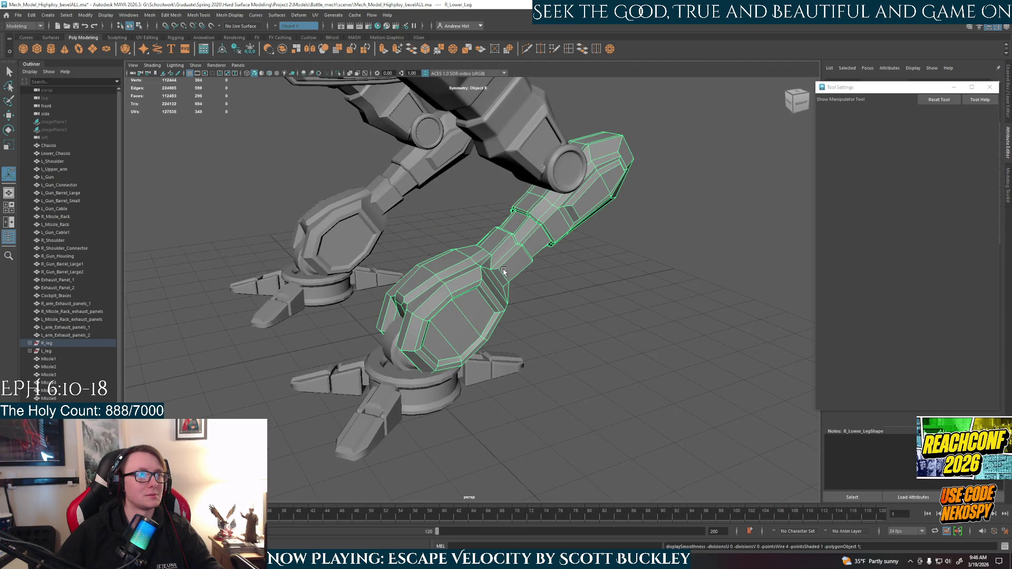
Briefly enter component editing, return to whole-object selection and pick the leg again
{"action": "right_click", "coordinate": [503, 271]}
{"action": "left_click", "coordinate": [506, 291]}
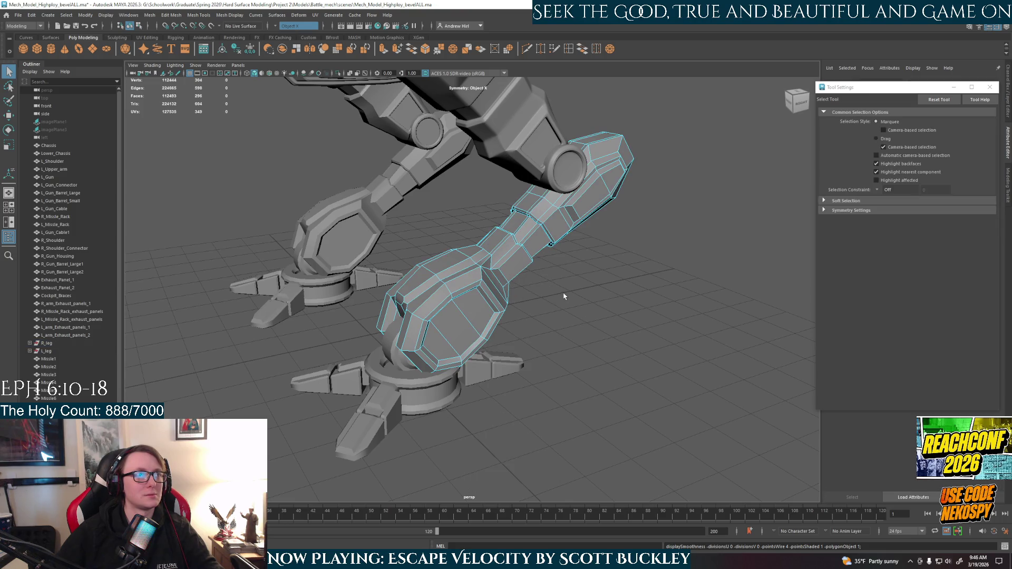
{"action": "right_click_drag", "start_coordinate": [527, 286], "coordinate": [530, 283]}
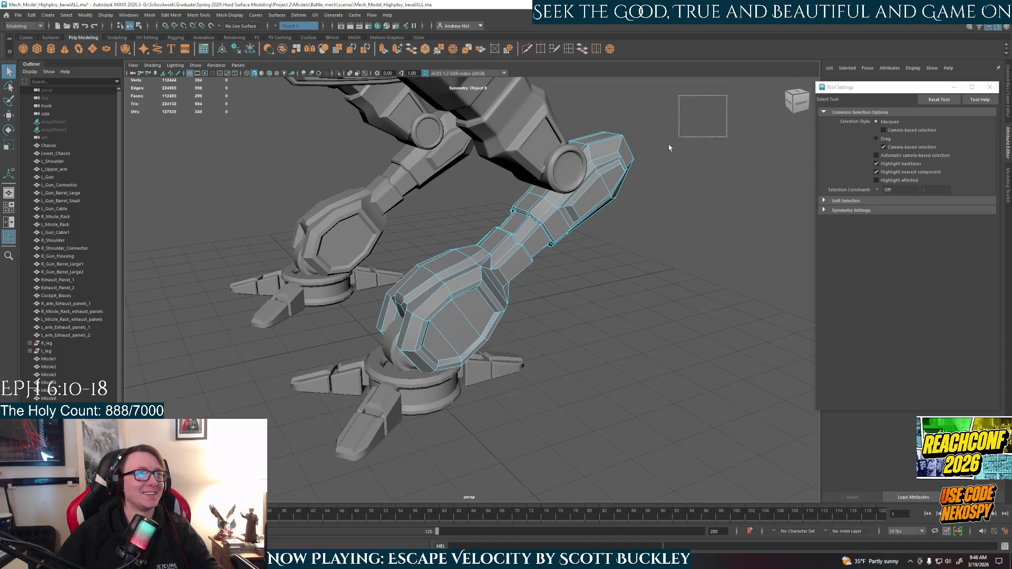
{"action": "key", "text": "F8"}
{"action": "mouse_move", "coordinate": [712, 106]}
{"action": "left_mouse_down", "text": "alt"}
{"action": "mouse_move", "coordinate": [552, 387]}
{"action": "mouse_move", "coordinate": [464, 284]}
{"action": "left_mouse_up", "text": "alt"}
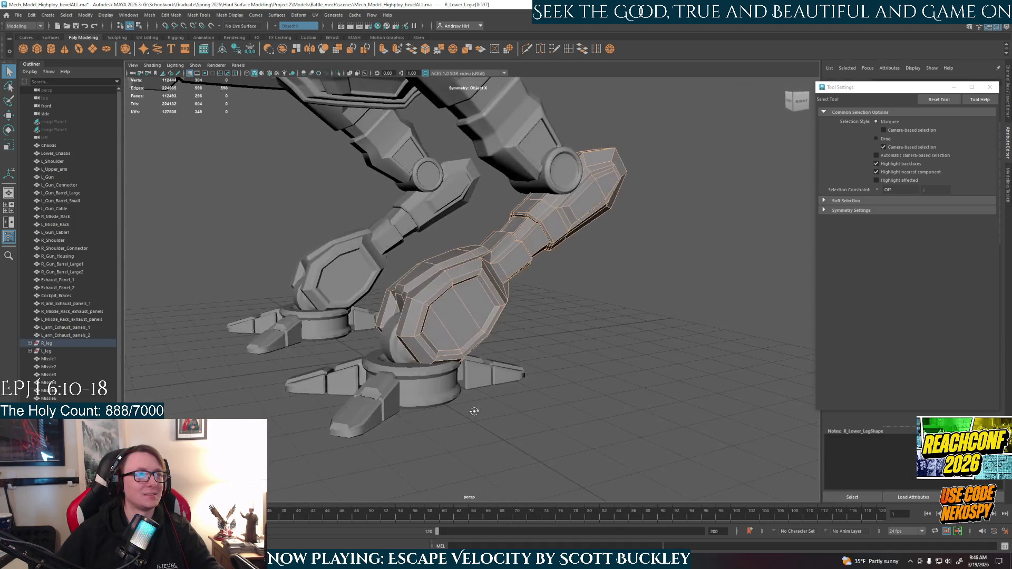
{"action": "right_click", "coordinate": [464, 283]}
{"action": "left_click", "coordinate": [464, 283]}
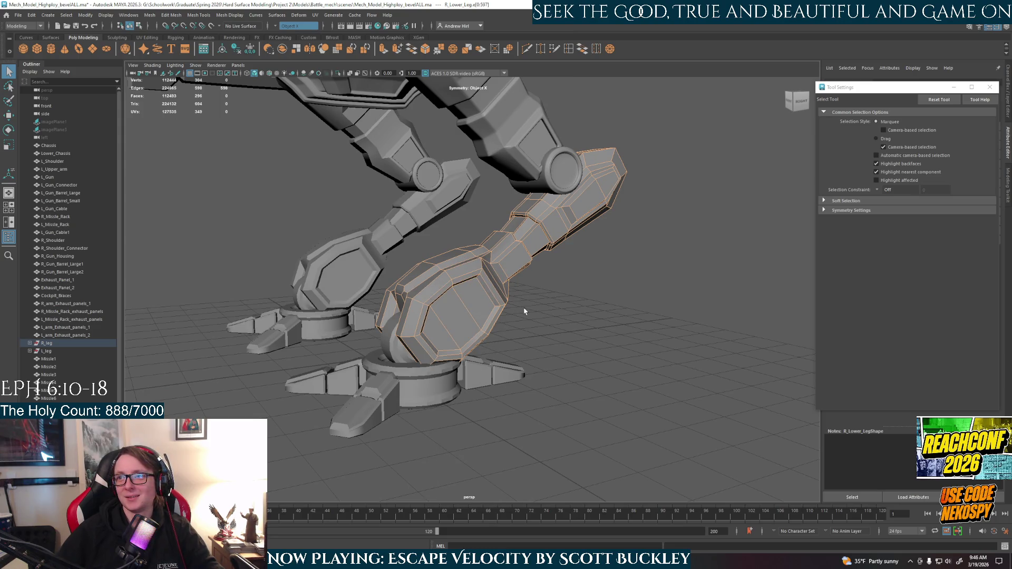
Bevel the lower leg's edges again and edit the bevel fraction value
{"action": "key", "text": "ctrl+b"}
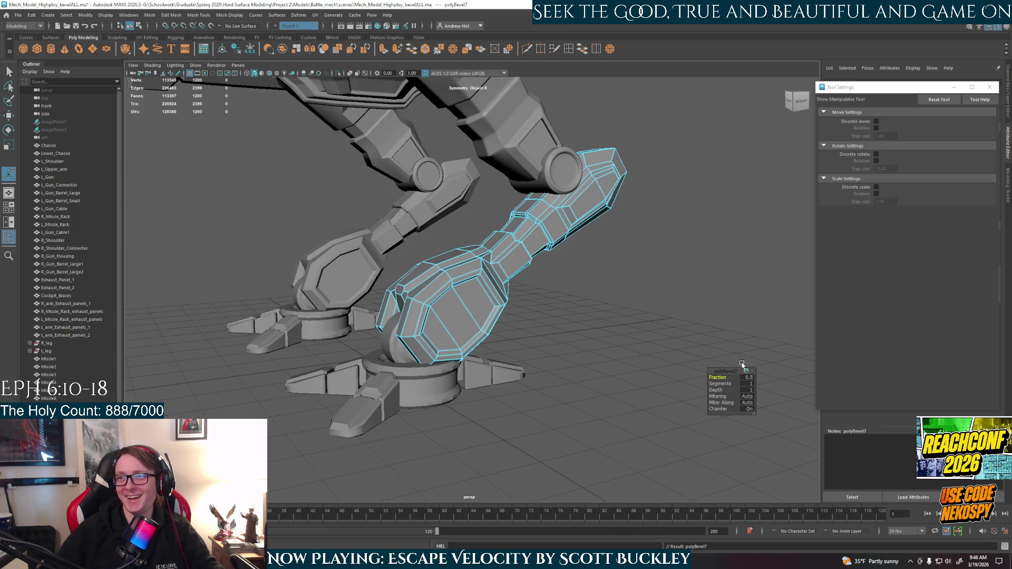
{"action": "left_click", "coordinate": [747, 377]}
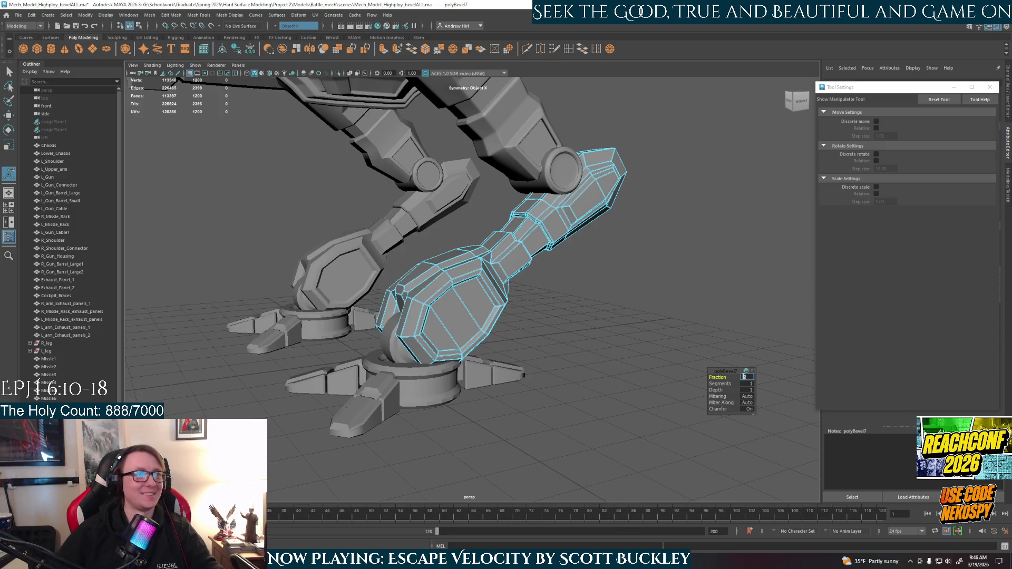
{"action": "scroll", "coordinate": [594, 345], "scroll_direction": "up", "scroll_amount": 2}
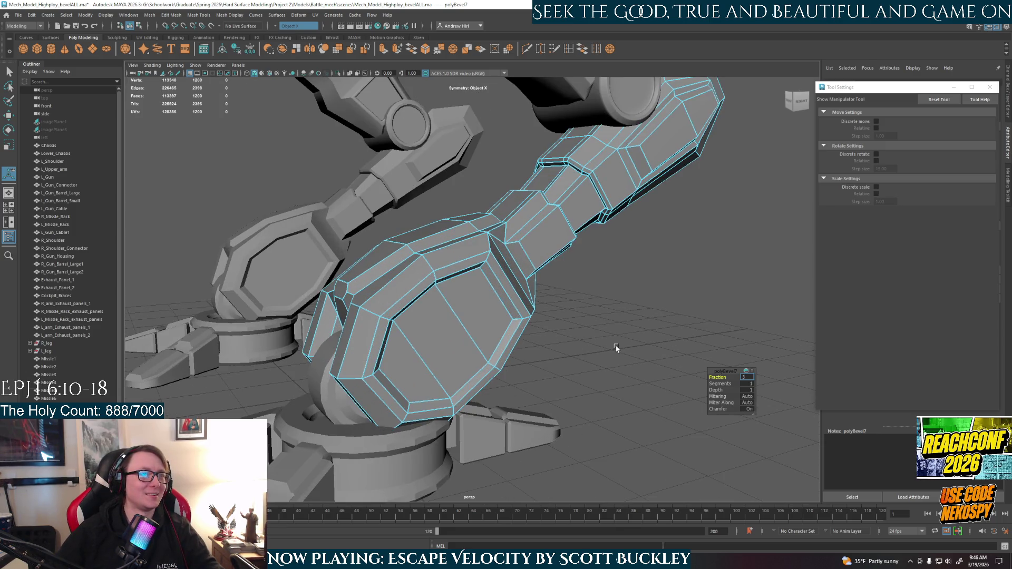
{"action": "key", "text": "F10"}
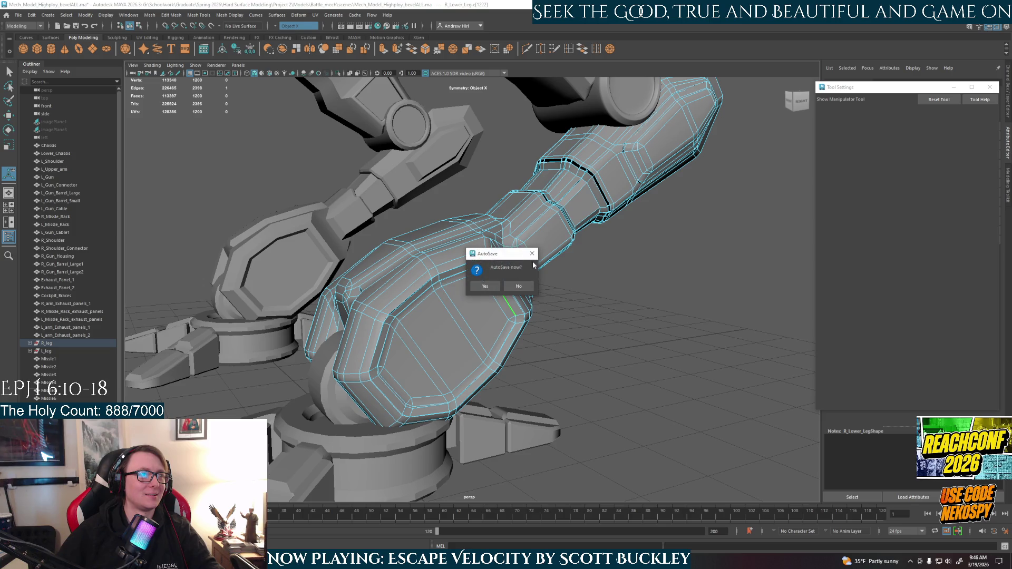
Decline the autosave prompt and preview the bevelled leg as a smoothed mesh
{"action": "left_click", "coordinate": [518, 286]}
{"action": "right_click_drag", "start_coordinate": [537, 269], "coordinate": [648, 309]}
{"action": "left_click", "coordinate": [450, 321]}
{"action": "key", "text": "3"}
{"action": "left_click", "coordinate": [608, 359]}
Reselect the leg, return it to hard-edged low-poly display and undo its bevel
{"action": "left_click_drag", "start_coordinate": [608, 358], "coordinate": [411, 369], "text": "alt"}
{"action": "left_click", "coordinate": [410, 369]}
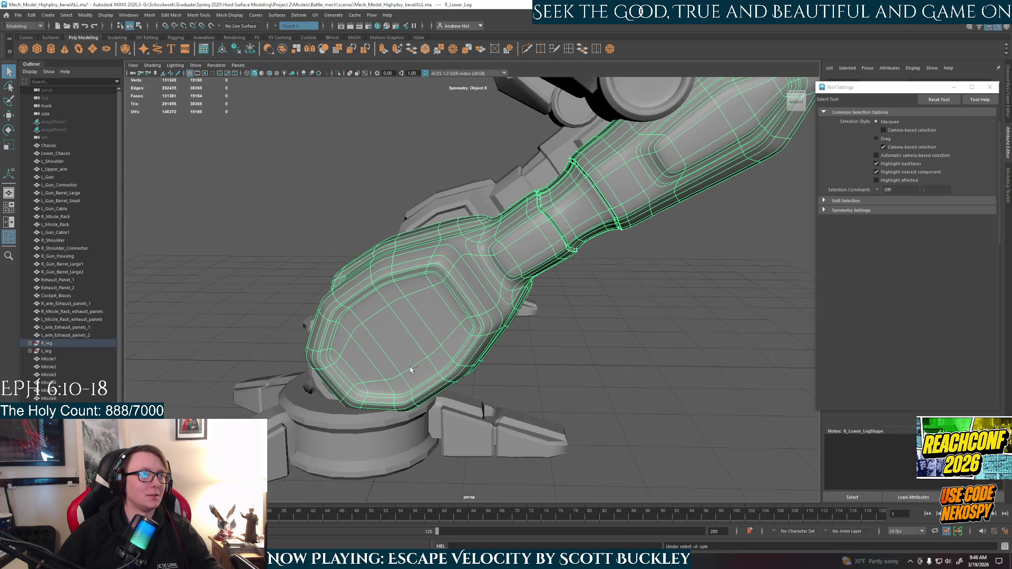
{"action": "left_click", "coordinate": [471, 341]}
{"action": "key", "text": "F8"}
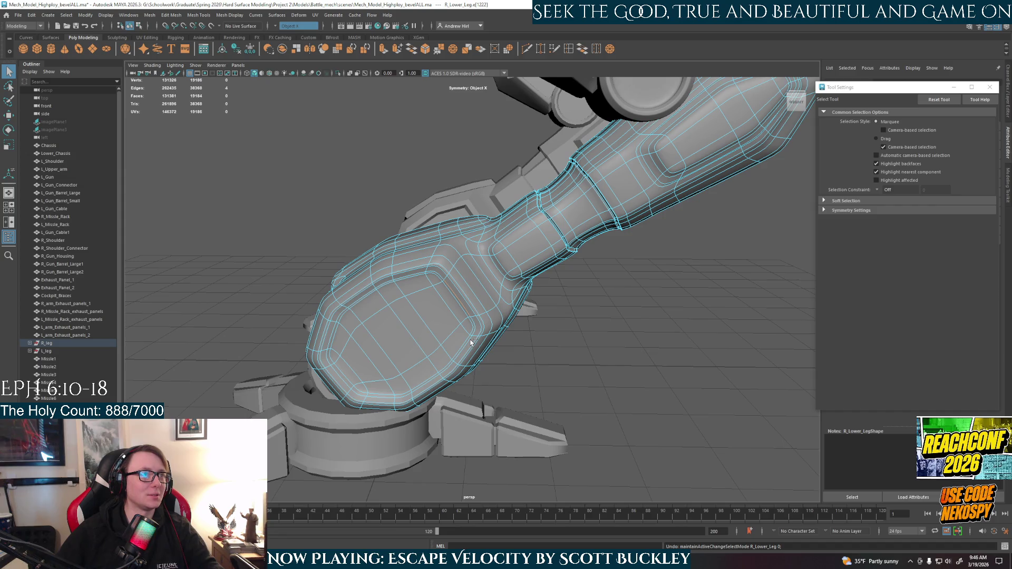
{"action": "key", "text": "ctrl+z"}
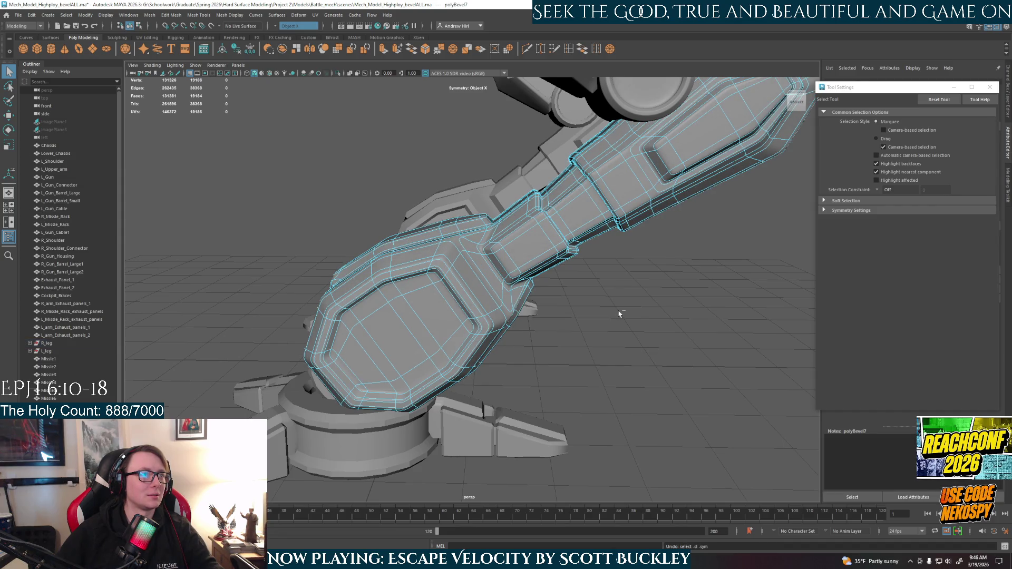
{"action": "key", "text": "1"}
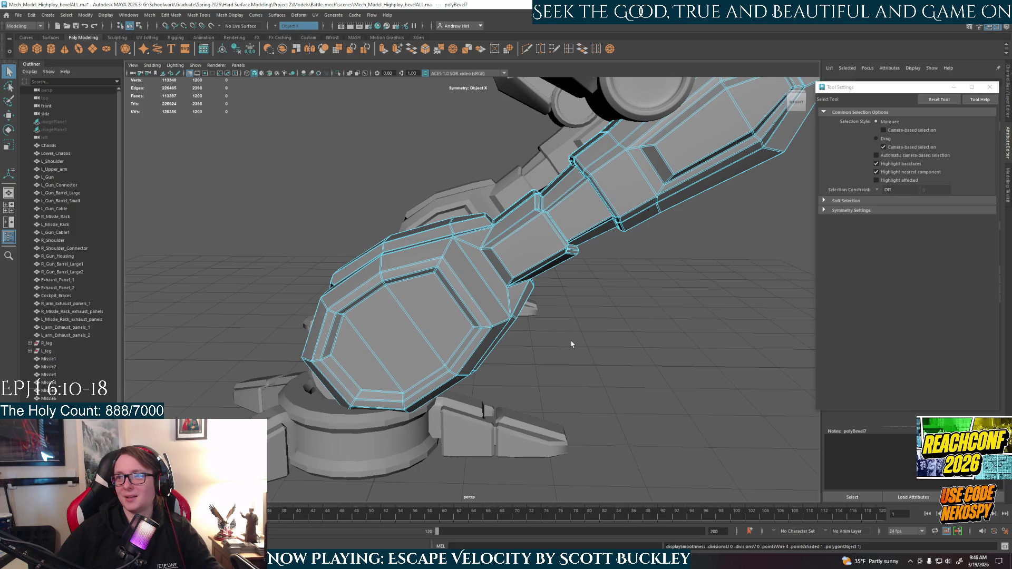
{"action": "scroll", "coordinate": [562, 343], "scroll_direction": "down", "scroll_amount": 1}
{"action": "scroll", "coordinate": [549, 343], "scroll_direction": "down", "scroll_amount": 1}
{"action": "scroll", "coordinate": [534, 343], "scroll_direction": "down", "scroll_amount": 1}
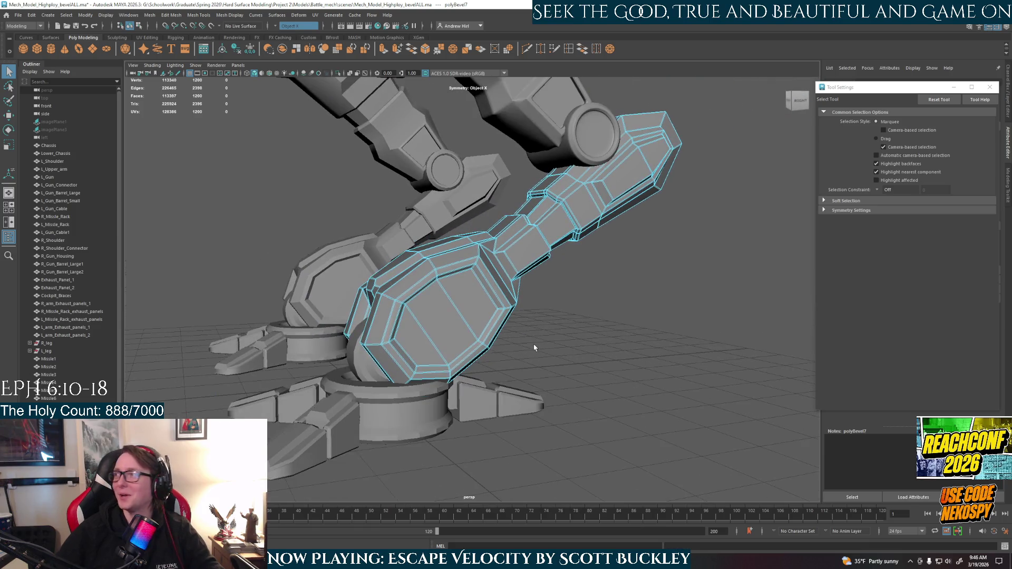
{"action": "mouse_move", "coordinate": [530, 350]}
{"action": "left_mouse_down", "text": "alt"}
{"action": "mouse_move", "coordinate": [617, 351]}
{"action": "mouse_move", "coordinate": [621, 335]}
{"action": "mouse_move", "coordinate": [612, 361]}
{"action": "left_mouse_up", "text": "alt"}
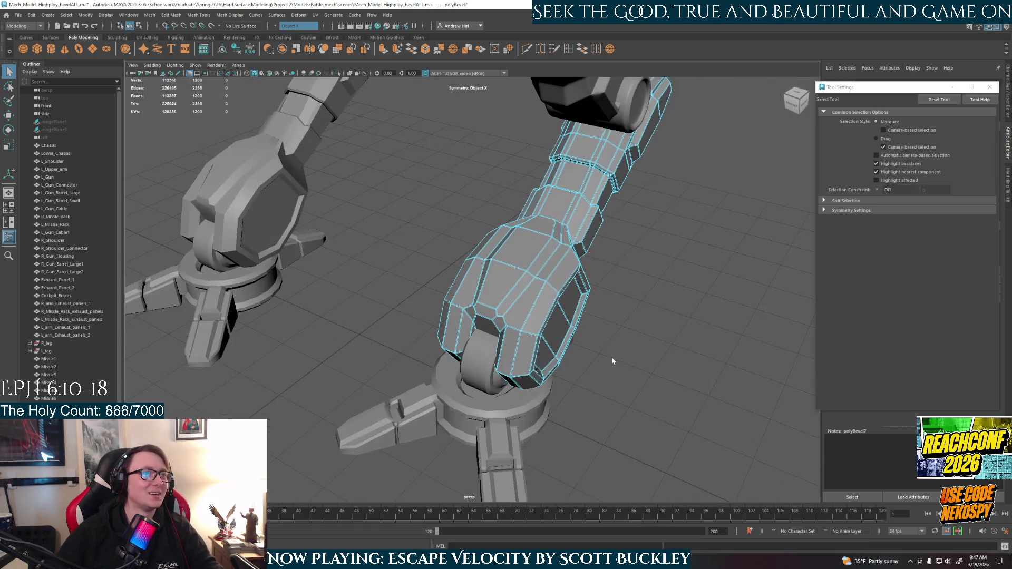
{"action": "key", "text": "ctrl+z"}
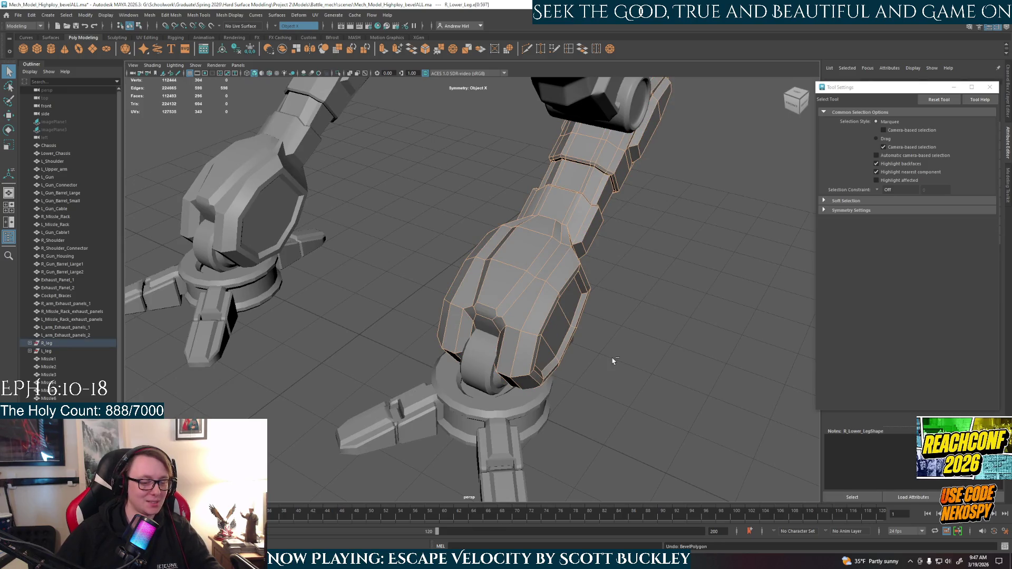
Bevel the lower leg's edges again, confirm the fraction and preview it smoothed
{"action": "key", "text": "ctrl+b"}
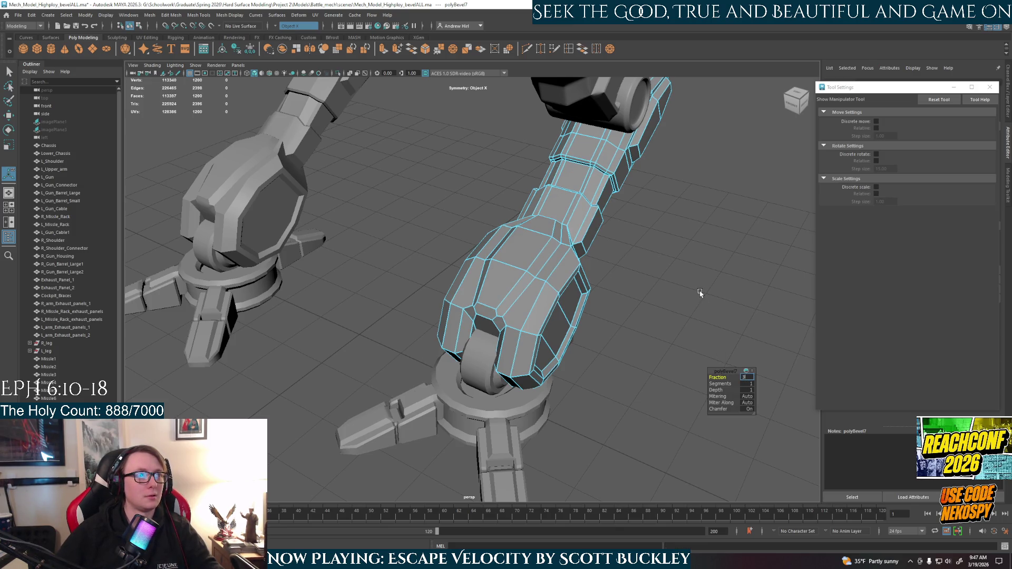
{"action": "key", "text": "Escape"}
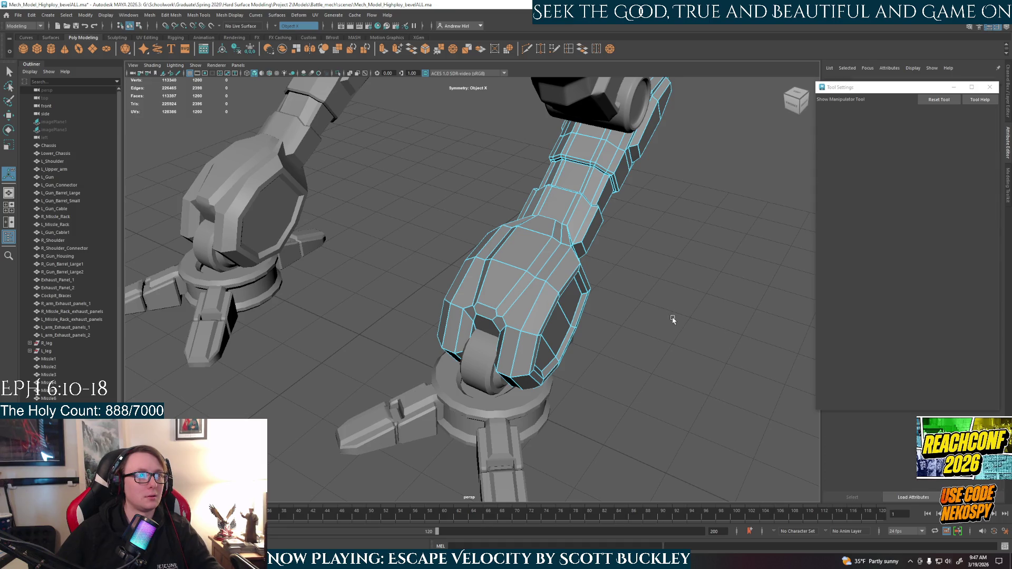
{"action": "key", "text": "3"}
Switch back to plain selection and reselect the right lower leg as a whole object
{"action": "left_click_drag", "start_coordinate": [603, 334], "coordinate": [563, 289], "text": "alt"}
{"action": "key", "text": "q"}
{"action": "left_click", "coordinate": [620, 316]}
{"action": "mouse_move", "coordinate": [620, 316]}
{"action": "left_mouse_down", "text": "alt"}
{"action": "mouse_move", "coordinate": [425, 380]}
{"action": "mouse_move", "coordinate": [560, 336]}
{"action": "mouse_move", "coordinate": [476, 308]}
{"action": "mouse_move", "coordinate": [520, 309]}
{"action": "left_mouse_up", "text": "alt"}
{"action": "scroll", "coordinate": [425, 381], "scroll_direction": "up", "scroll_amount": 3}
{"action": "left_click", "coordinate": [477, 308]}
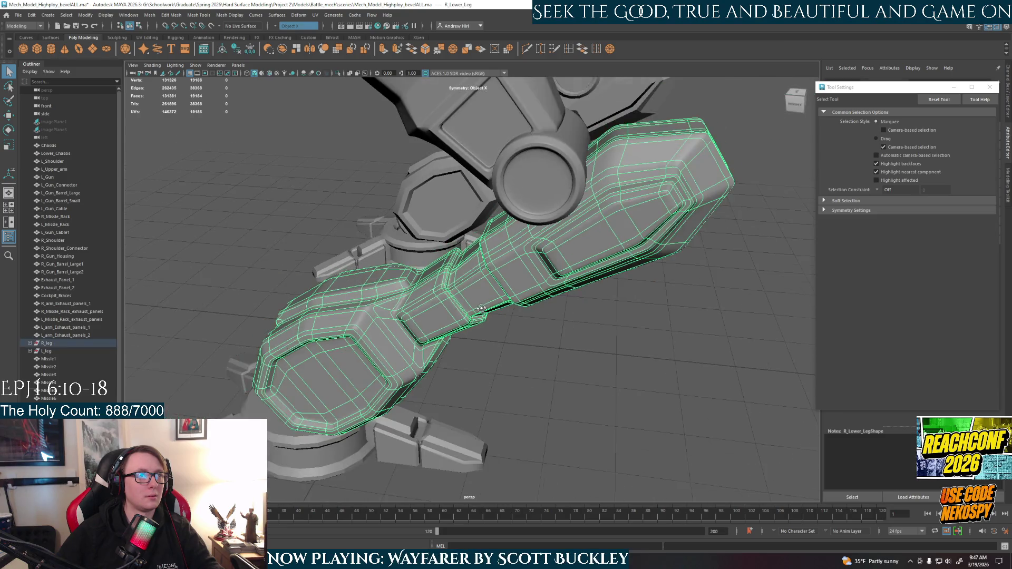
Convert the lower leg's smooth mesh preview into real polygons and deselect it
{"action": "left_click", "coordinate": [48, 14]}
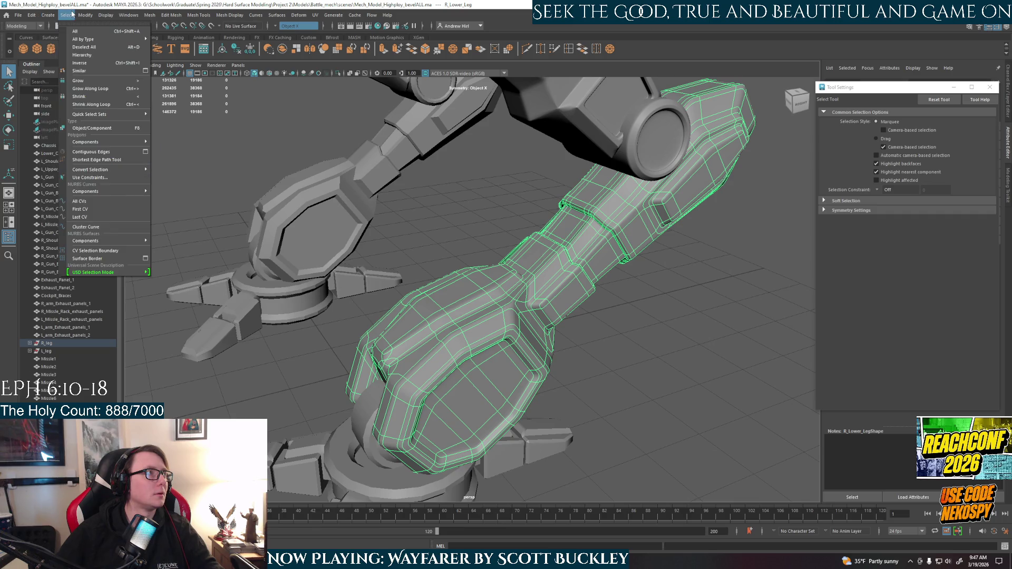
{"action": "mouse_move", "coordinate": [127, 230]}
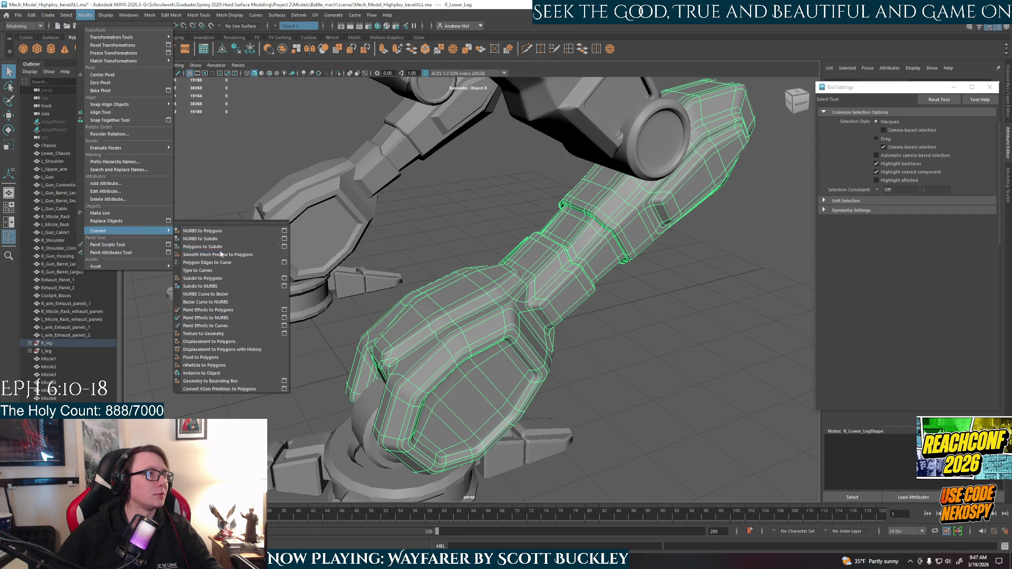
{"action": "left_click", "coordinate": [214, 254]}
{"action": "left_click", "coordinate": [581, 306]}
{"action": "right_click_drag", "start_coordinate": [581, 306], "coordinate": [620, 277]}
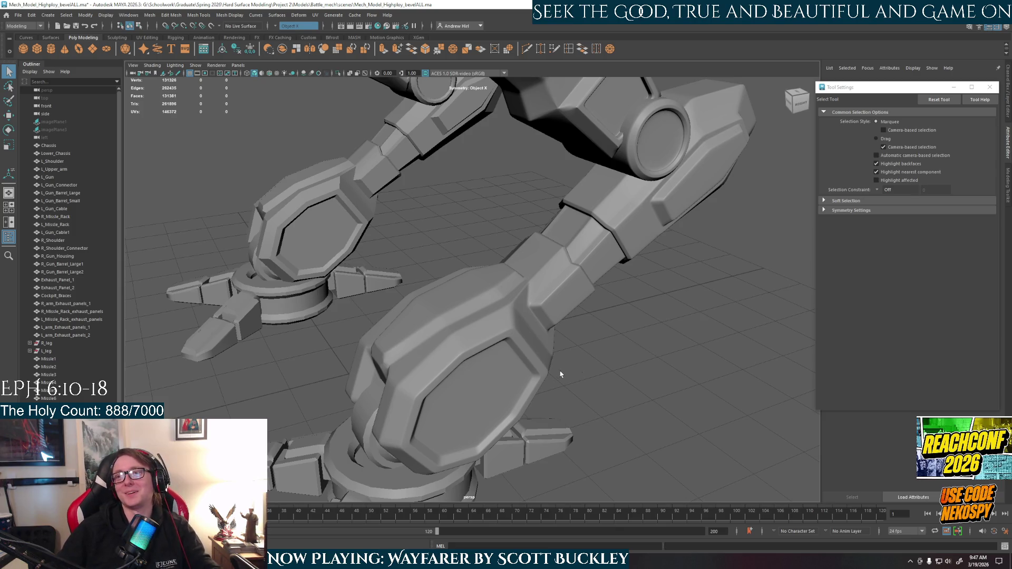
Orbit around the converted leg, then out to both legs and down to the mech's feet
{"action": "left_click_drag", "start_coordinate": [528, 364], "coordinate": [554, 371], "text": "alt"}
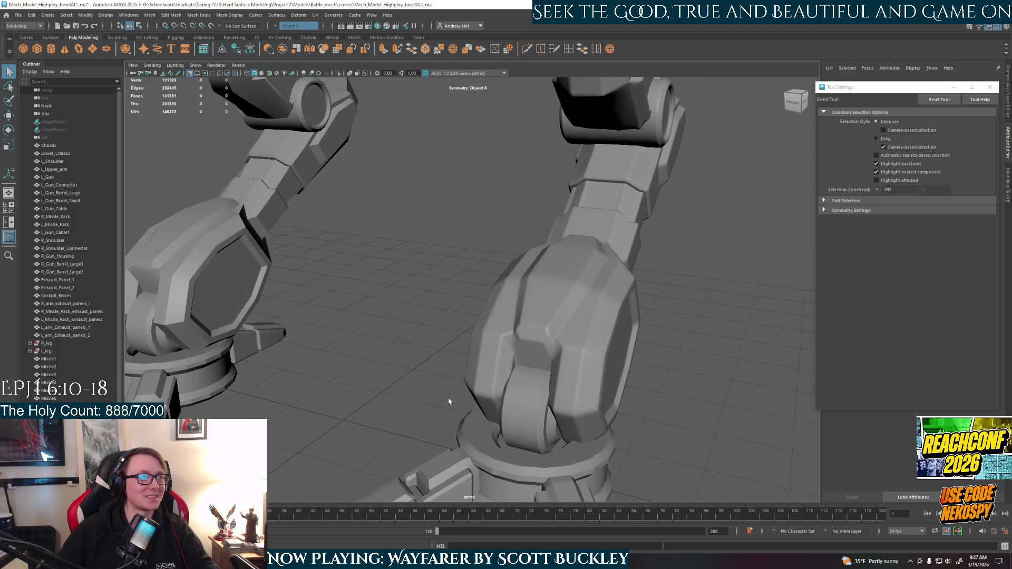
{"action": "left_click", "coordinate": [585, 301]}
{"action": "left_click_drag", "start_coordinate": [585, 300], "coordinate": [765, 406], "text": "alt"}
{"action": "scroll", "coordinate": [765, 405], "scroll_direction": "down", "scroll_amount": 3}
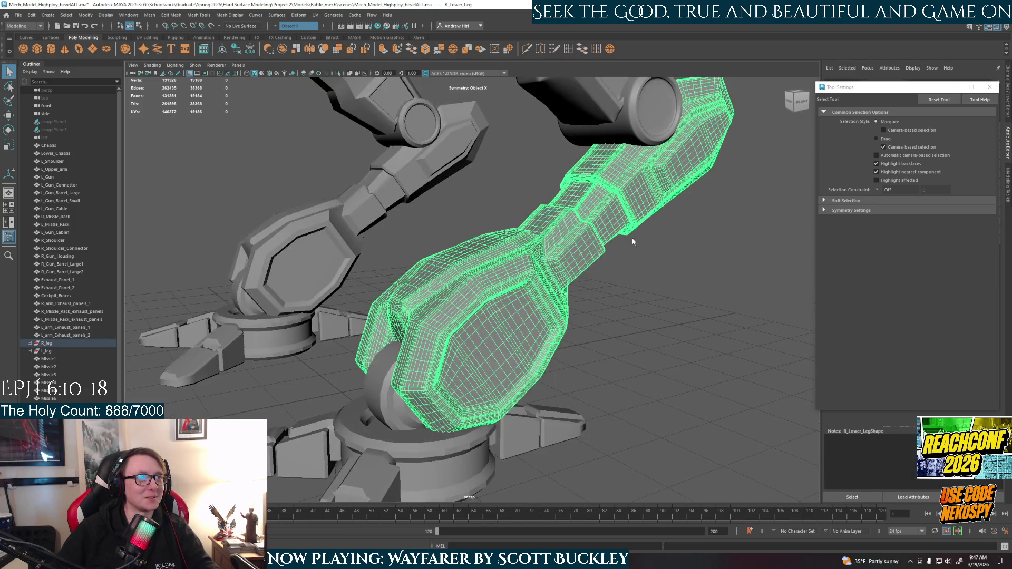
{"action": "left_click", "coordinate": [604, 349]}
{"action": "mouse_move", "coordinate": [604, 348]}
{"action": "left_mouse_down", "text": "alt"}
{"action": "mouse_move", "coordinate": [525, 393]}
{"action": "mouse_move", "coordinate": [506, 390]}
{"action": "left_mouse_up", "text": "alt"}
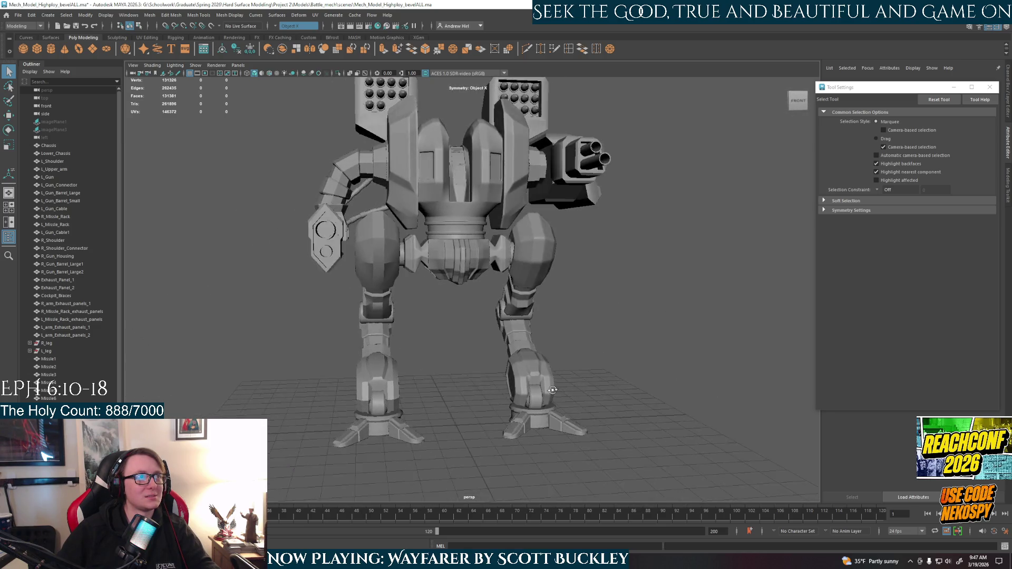
{"action": "scroll", "coordinate": [506, 390], "scroll_direction": "up", "scroll_amount": 5}
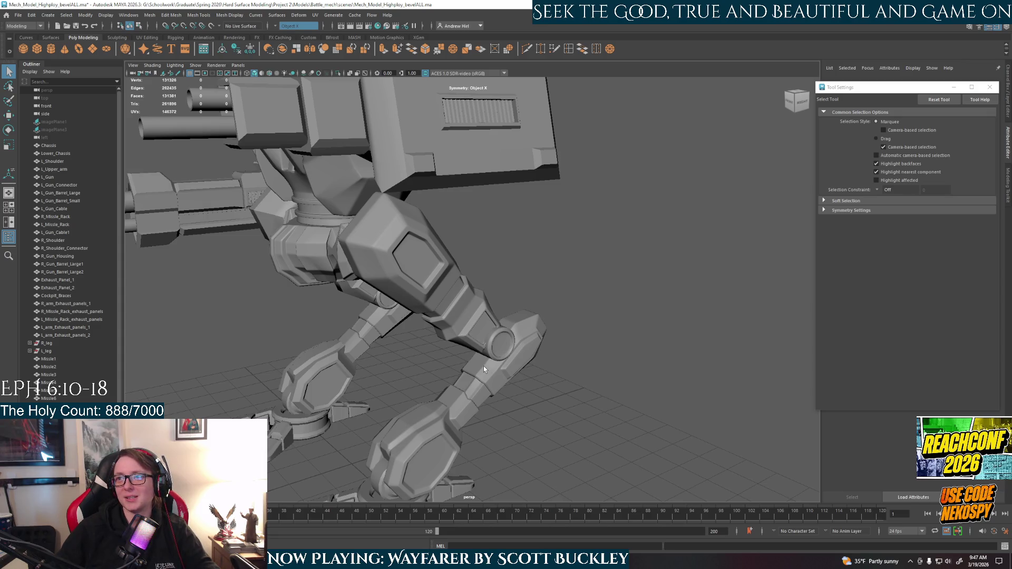
{"action": "middle_click_drag", "start_coordinate": [483, 366], "coordinate": [464, 319], "text": "alt"}
{"action": "scroll", "coordinate": [463, 319], "scroll_direction": "up", "scroll_amount": 4}
{"action": "scroll", "coordinate": [463, 319], "scroll_direction": "up", "scroll_amount": 2}
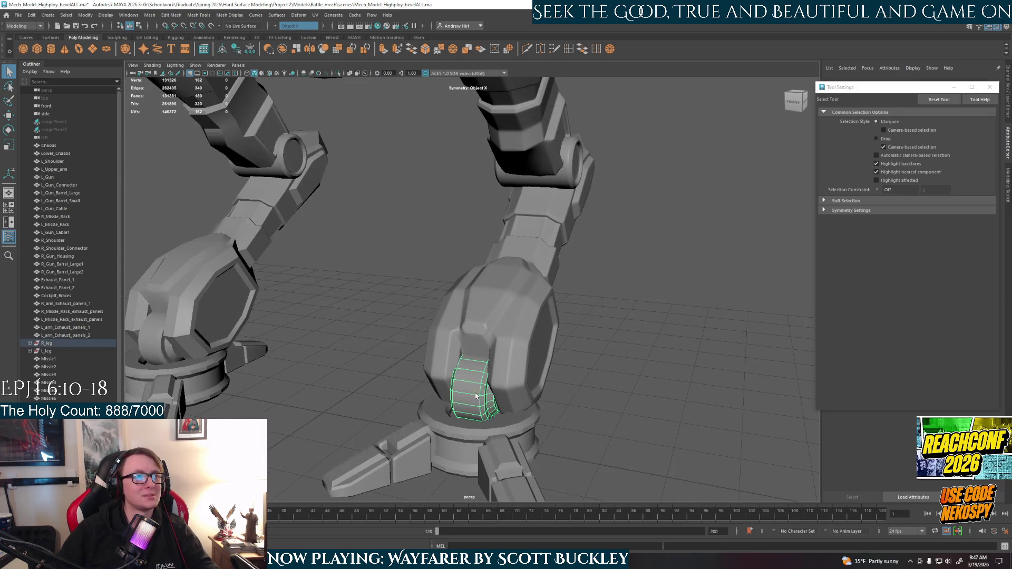
Select the right ankle joint, frame it and isolate it on its own
{"action": "left_click", "coordinate": [478, 347]}
{"action": "key", "text": "f"}
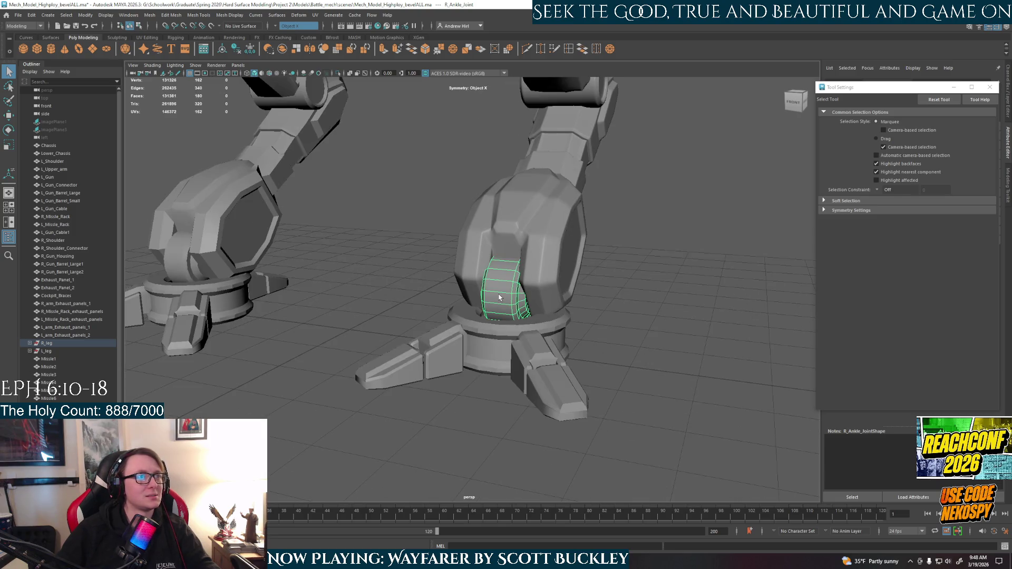
{"action": "key", "text": "ctrl+1"}
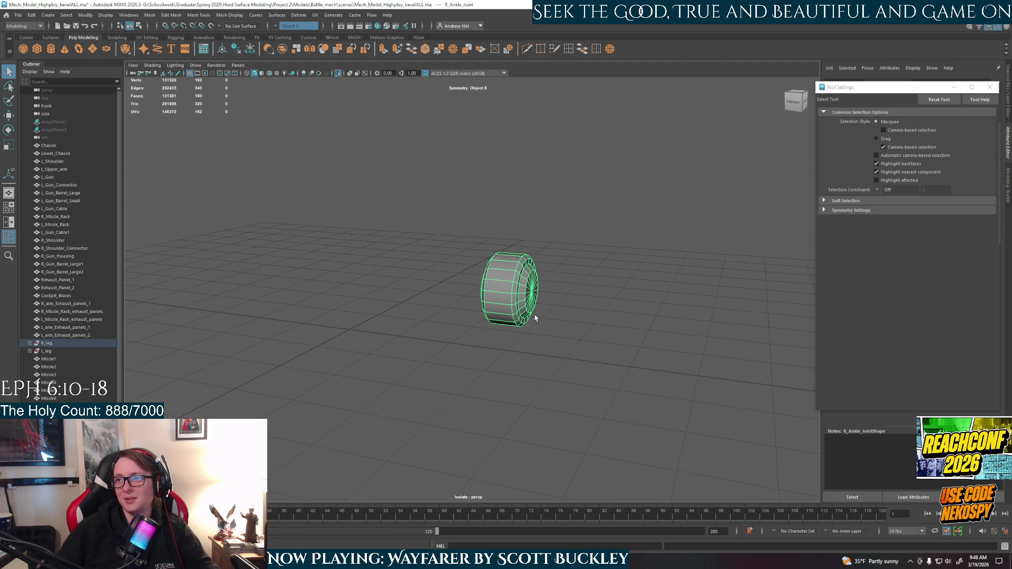
{"action": "scroll", "coordinate": [538, 317], "scroll_direction": "up", "scroll_amount": 3}
Switch the joint to edge selection, pick the ring edge loop and bevel it
{"action": "right_click_drag", "start_coordinate": [576, 262], "coordinate": [545, 263]}
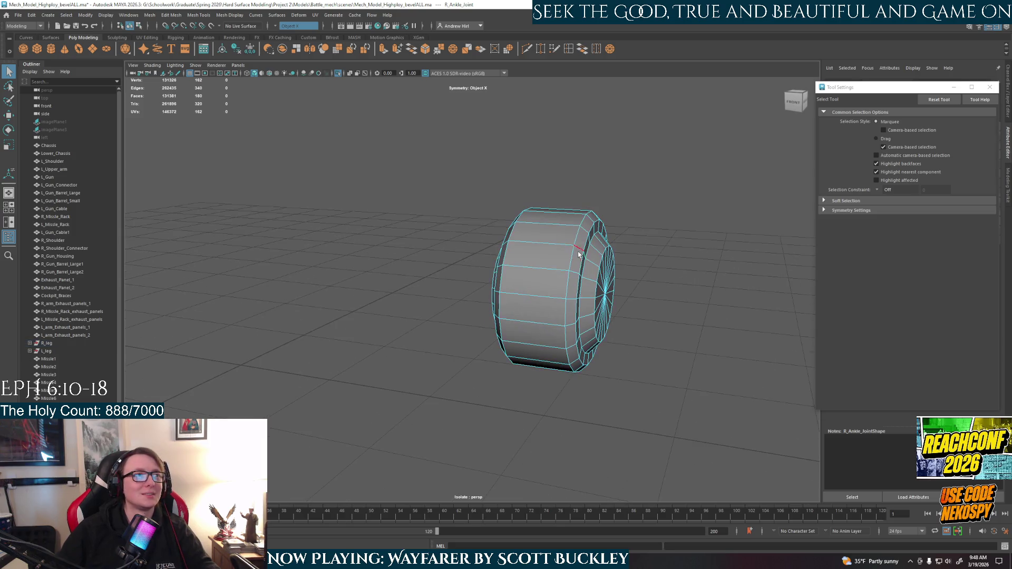
{"action": "mouse_move", "coordinate": [578, 308]}
{"action": "left_mouse_down", "text": "alt"}
{"action": "mouse_move", "coordinate": [549, 321]}
{"action": "mouse_move", "coordinate": [445, 230]}
{"action": "left_mouse_up", "text": "alt"}
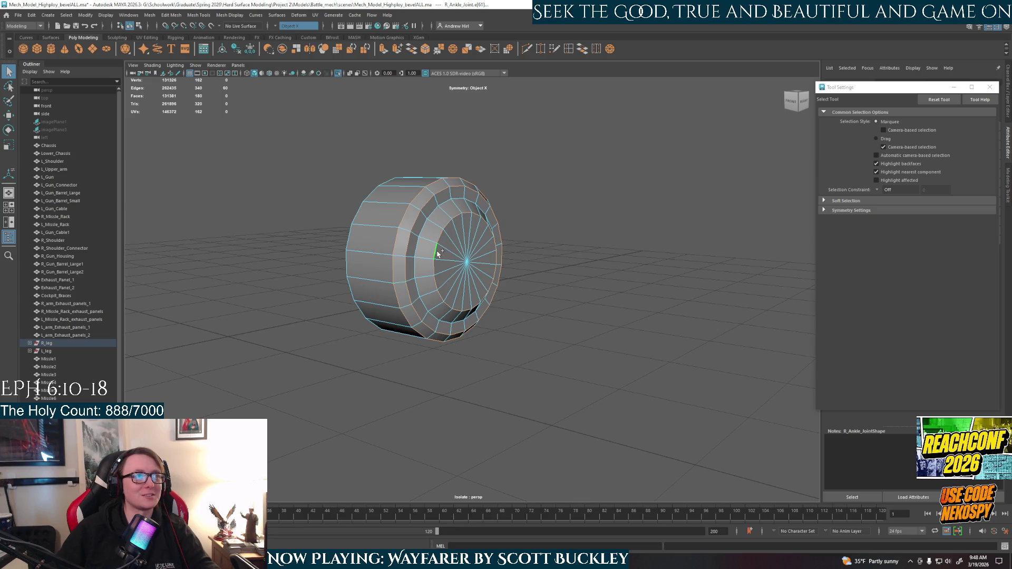
{"action": "mouse_move", "coordinate": [421, 232]}
{"action": "left_mouse_down", "text": "alt"}
{"action": "mouse_move", "coordinate": [441, 276]}
{"action": "mouse_move", "coordinate": [606, 246]}
{"action": "mouse_move", "coordinate": [553, 261]}
{"action": "mouse_move", "coordinate": [571, 266]}
{"action": "left_mouse_up", "text": "alt"}
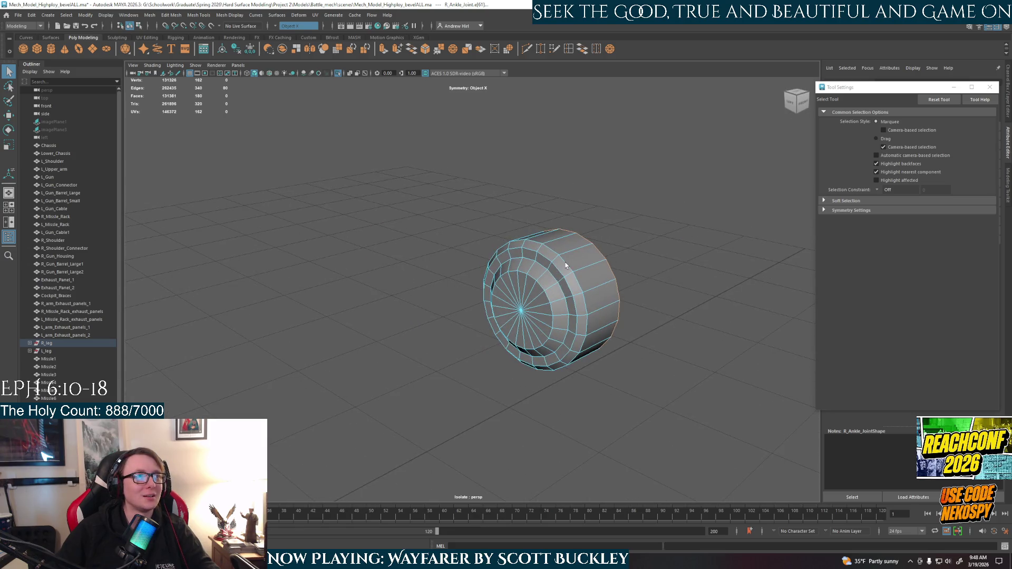
{"action": "scroll", "coordinate": [571, 266], "scroll_direction": "up", "scroll_amount": 3}
{"action": "double_click", "coordinate": [660, 228]}
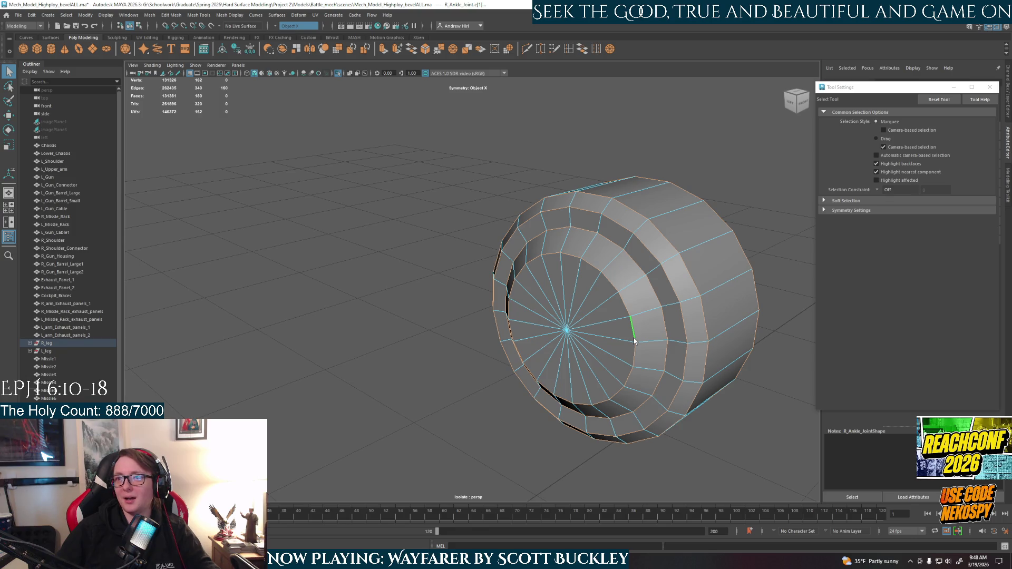
{"action": "scroll", "coordinate": [634, 341], "scroll_direction": "down", "scroll_amount": 5}
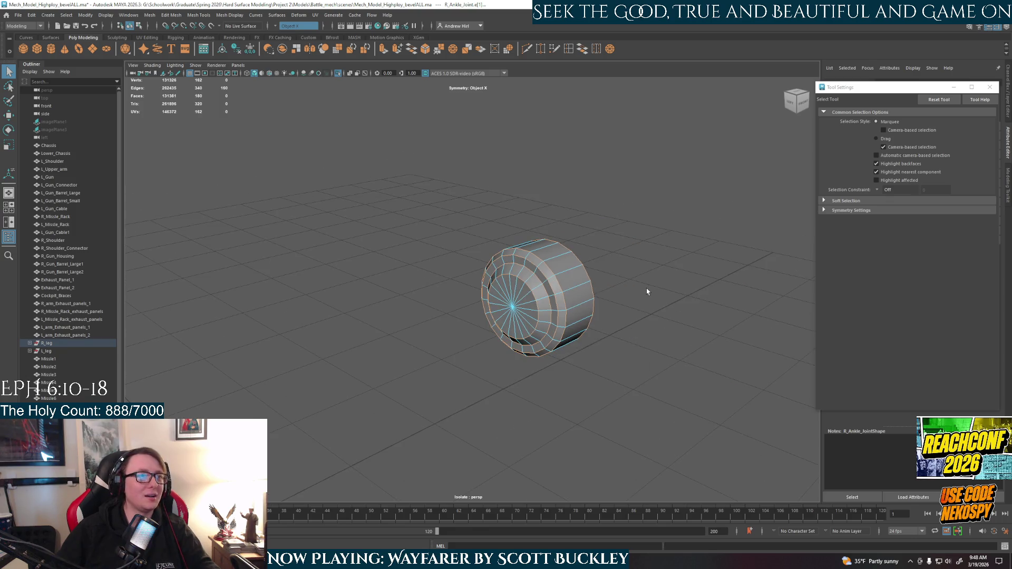
{"action": "key", "text": "ctrl+b"}
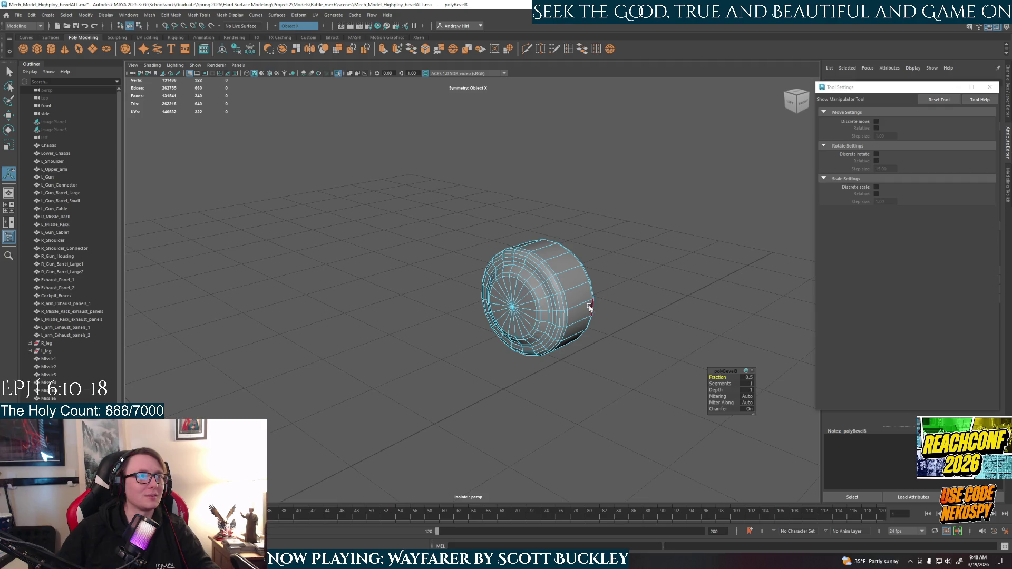
Set the bevel Fraction to 0.3, finish the bevel and exit isolation to show the whole mech
{"action": "left_click", "coordinate": [748, 378]}
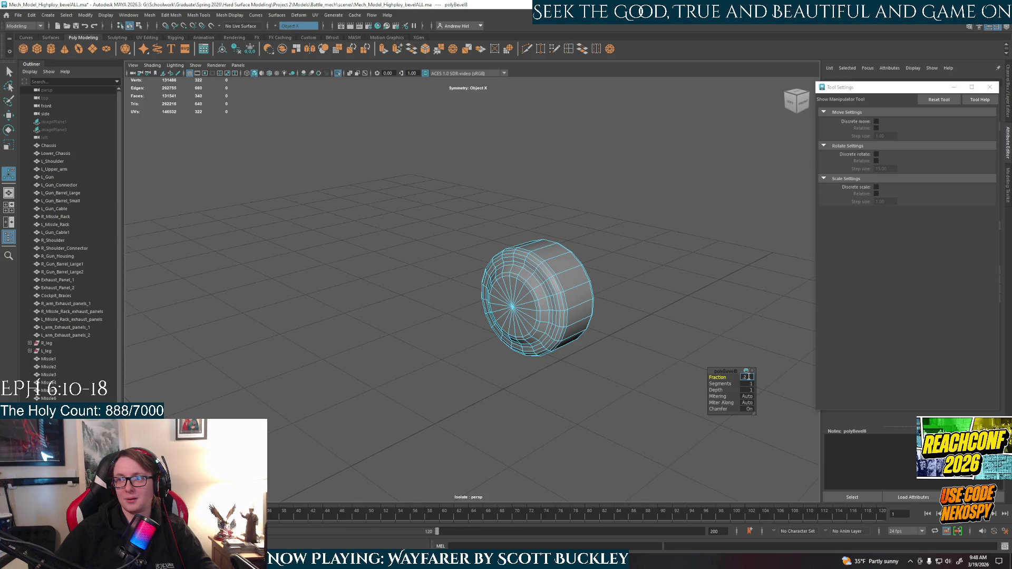
{"action": "type", "text": "0.3"}
{"action": "key", "text": "Return"}
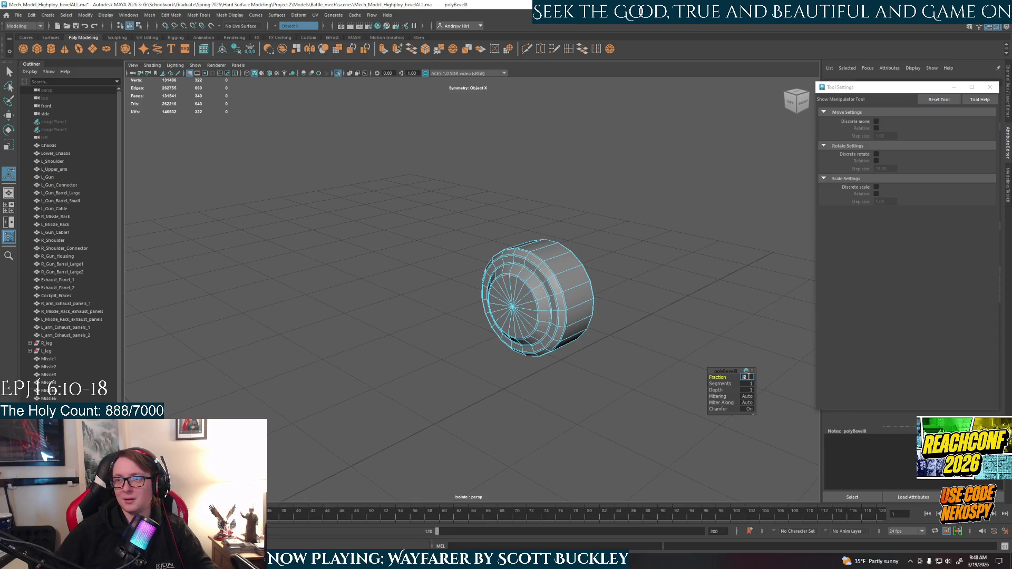
{"action": "left_click", "coordinate": [683, 332]}
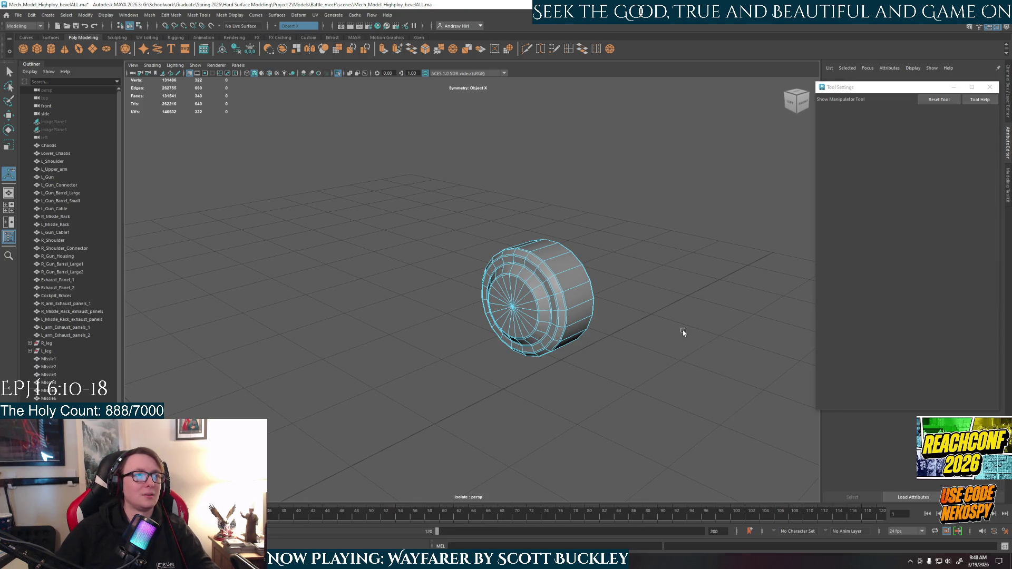
{"action": "key", "text": "ctrl+1"}
Return to Object selection mode and orbit out to review the whole mech
{"action": "left_click_drag", "start_coordinate": [723, 297], "coordinate": [680, 308], "text": "alt"}
{"action": "right_click_drag", "start_coordinate": [478, 296], "coordinate": [505, 282]}
{"action": "left_click", "coordinate": [606, 298]}
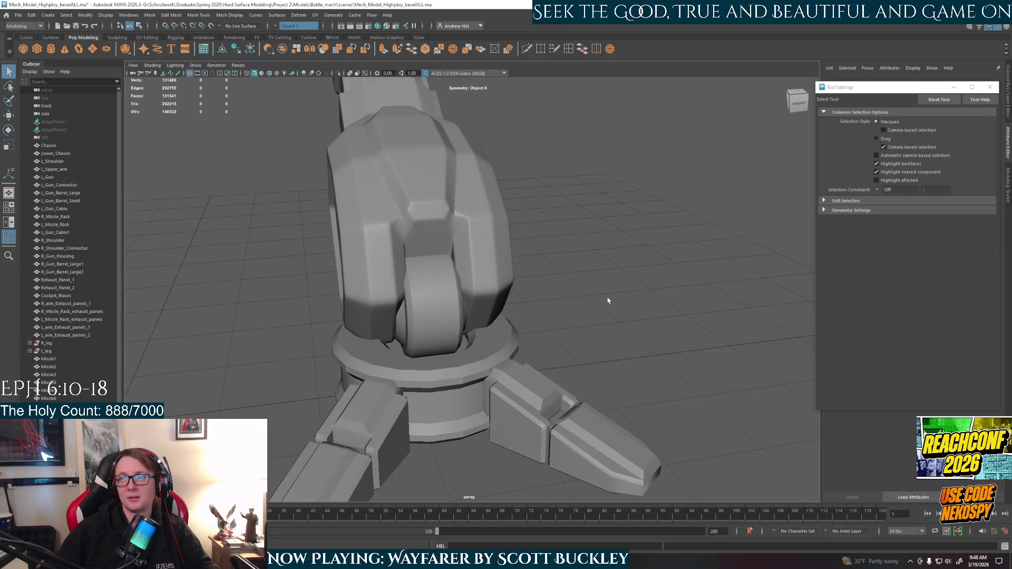
{"action": "scroll", "coordinate": [582, 331], "scroll_direction": "down", "scroll_amount": 2}
{"action": "scroll", "coordinate": [516, 309], "scroll_direction": "down", "scroll_amount": 2}
{"action": "scroll", "coordinate": [609, 330], "scroll_direction": "down", "scroll_amount": 2}
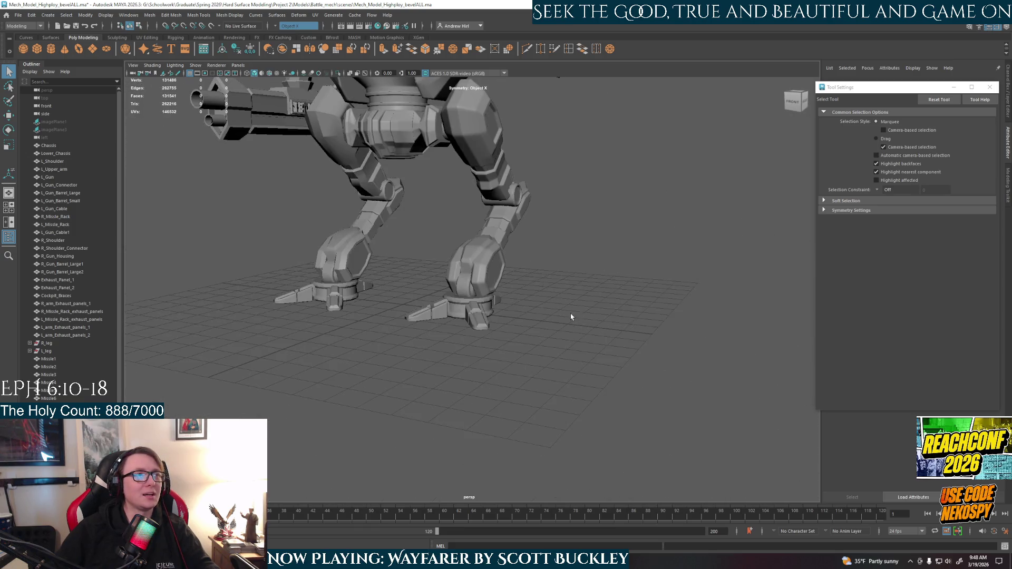
{"action": "scroll", "coordinate": [570, 316], "scroll_direction": "down", "scroll_amount": 1}
{"action": "mouse_move", "coordinate": [530, 383]}
{"action": "left_mouse_down", "text": "alt"}
{"action": "mouse_move", "coordinate": [554, 384]}
{"action": "mouse_move", "coordinate": [531, 389]}
{"action": "mouse_move", "coordinate": [566, 400]}
{"action": "left_mouse_up", "text": "alt"}
{"action": "scroll", "coordinate": [553, 402], "scroll_direction": "down", "scroll_amount": 2}
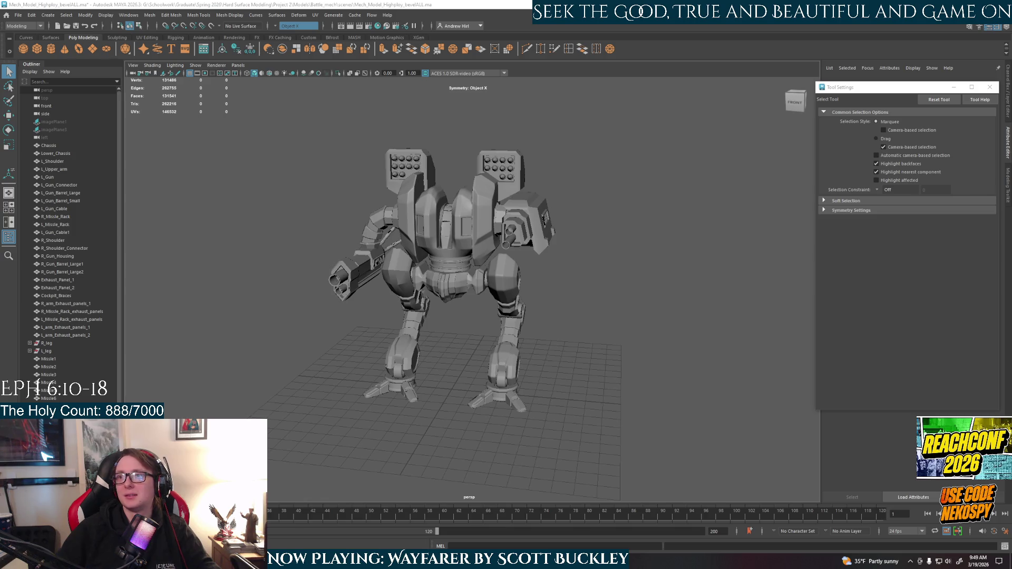
{"action": "scroll", "coordinate": [401, 329], "scroll_direction": "up", "scroll_amount": 2}
{"action": "left_click_drag", "start_coordinate": [439, 328], "coordinate": [423, 318], "text": "alt"}
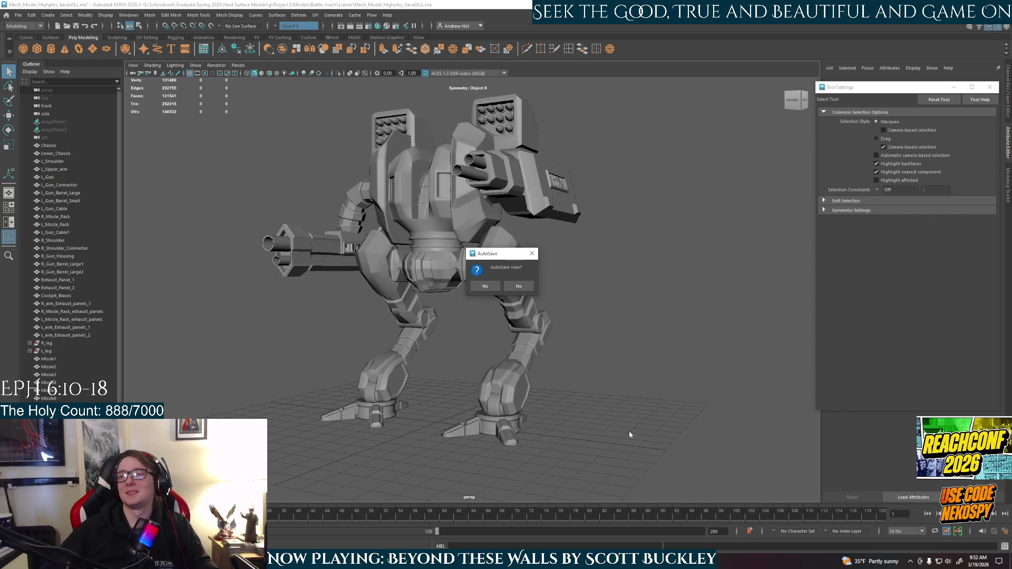
Accept the AutoSave prompt and switch to the Chrome image search window
{"action": "left_click", "coordinate": [485, 286]}
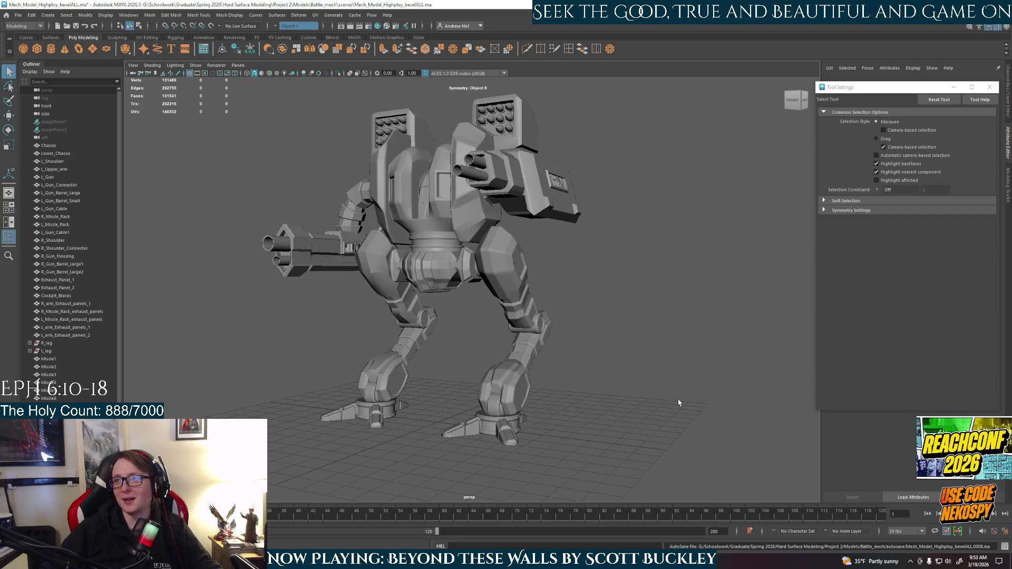
{"action": "key", "text": "alt+Tab"}
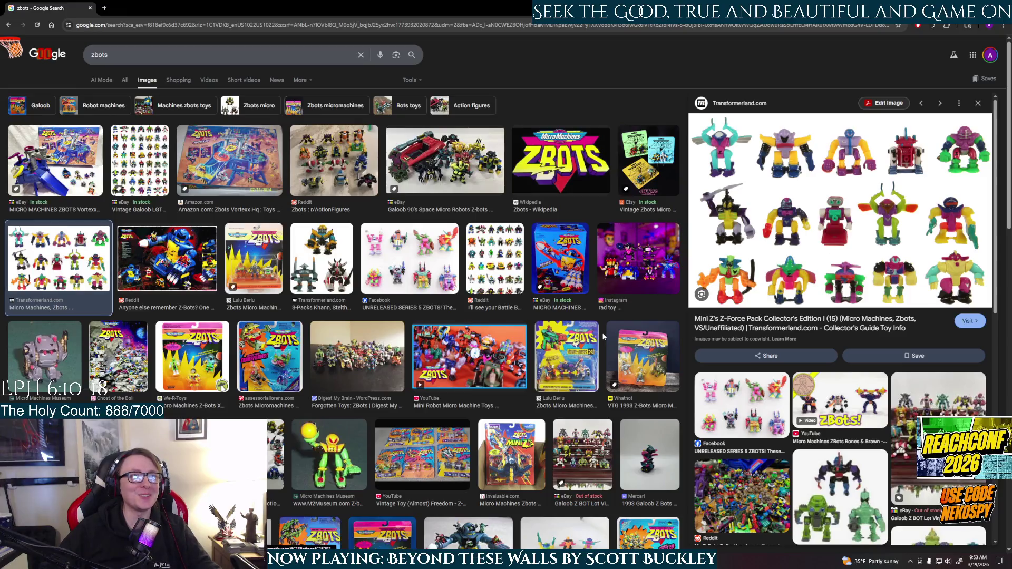
Preview Z-Bots reference images: Reddit collection, Lulu Berlu package, Big Attitude ad, Turbine-X, Linkbots, Megabot
{"action": "left_click", "coordinate": [53, 189]}
{"action": "key", "text": "alt+Left"}
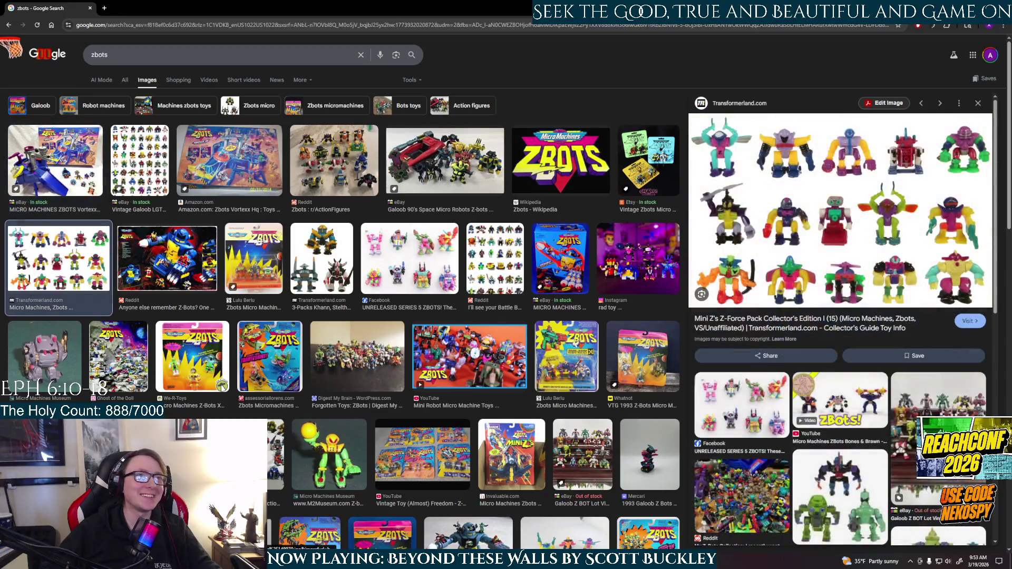
{"action": "left_click", "coordinate": [497, 271]}
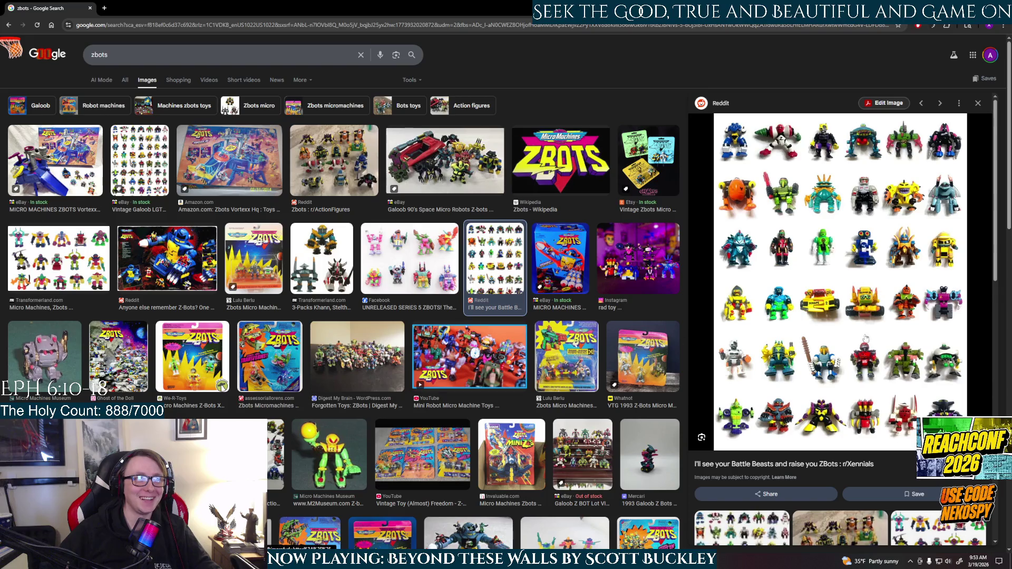
{"action": "left_click", "coordinate": [547, 369]}
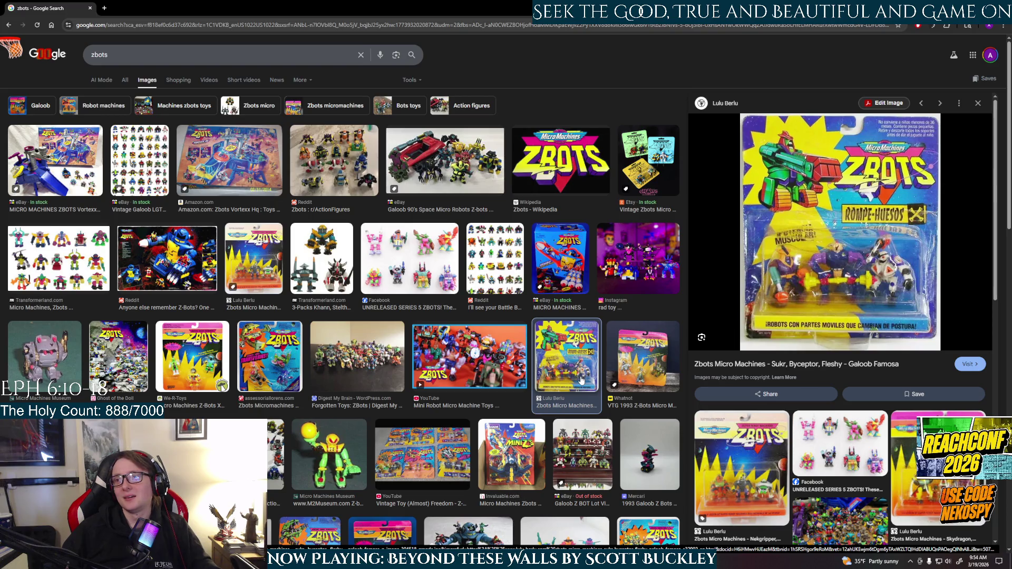
{"action": "scroll", "coordinate": [581, 381], "scroll_direction": "down", "scroll_amount": 3}
{"action": "scroll", "coordinate": [616, 372], "scroll_direction": "down", "scroll_amount": 2}
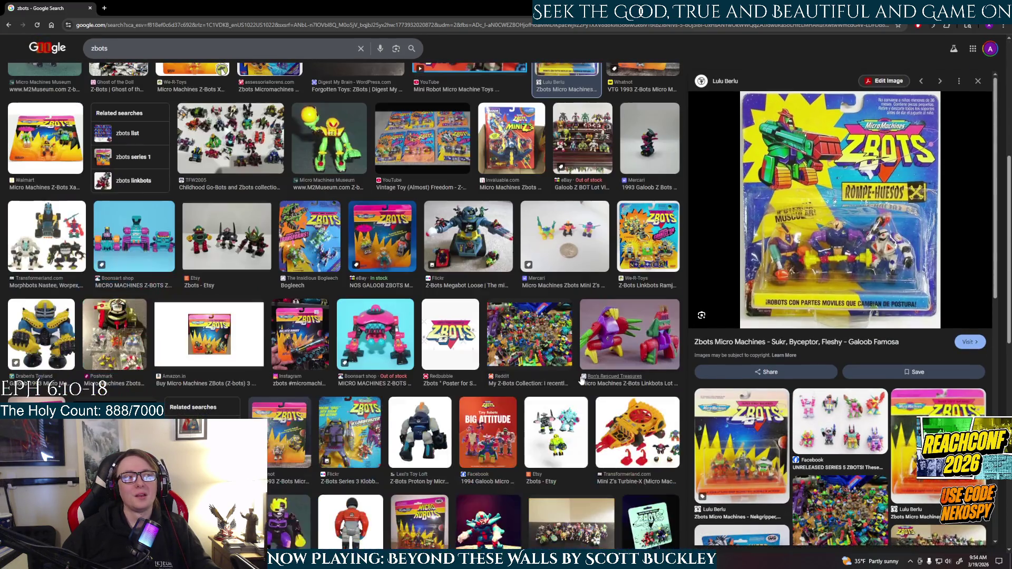
{"action": "scroll", "coordinate": [644, 365], "scroll_direction": "down", "scroll_amount": 1}
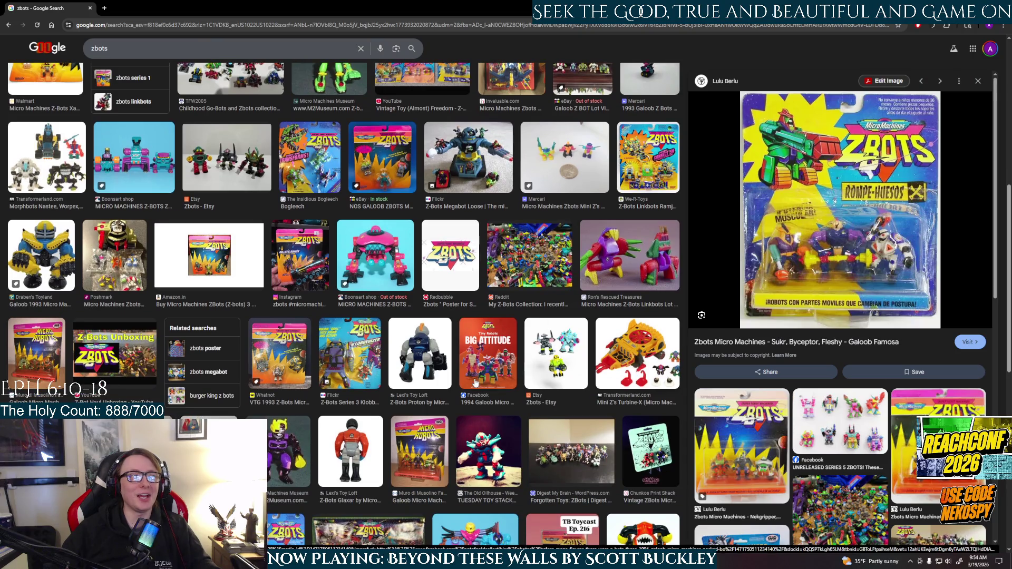
{"action": "left_click", "coordinate": [491, 356]}
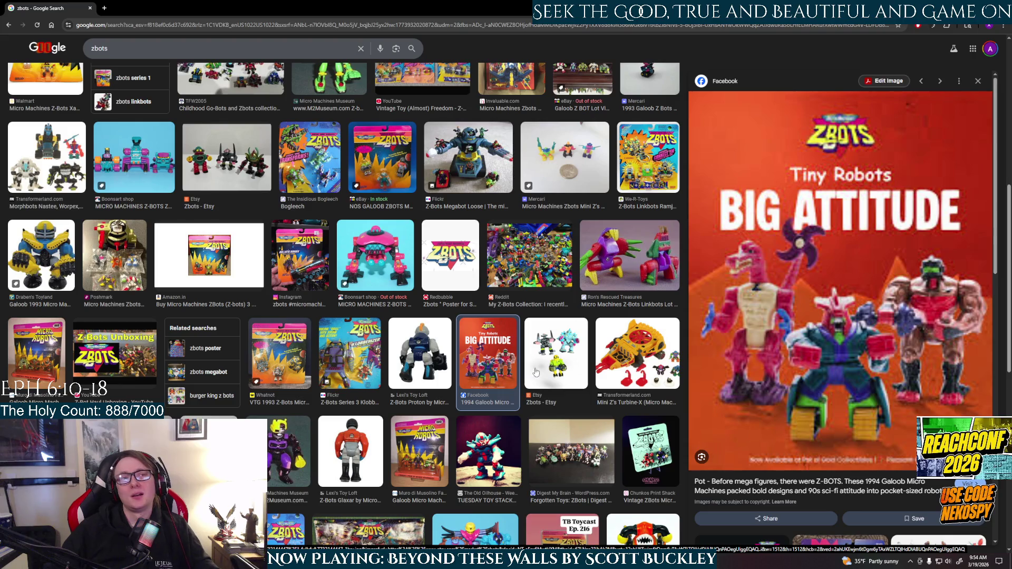
{"action": "left_click", "coordinate": [625, 341]}
{"action": "left_click", "coordinate": [622, 234]}
{"action": "scroll", "coordinate": [623, 234], "scroll_direction": "up", "scroll_amount": 2}
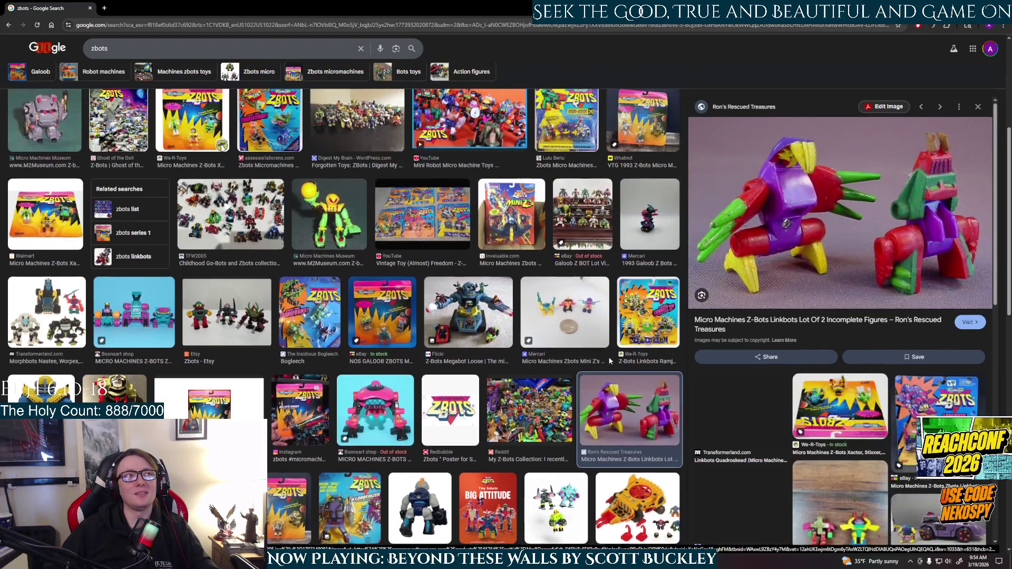
{"action": "left_click", "coordinate": [500, 334]}
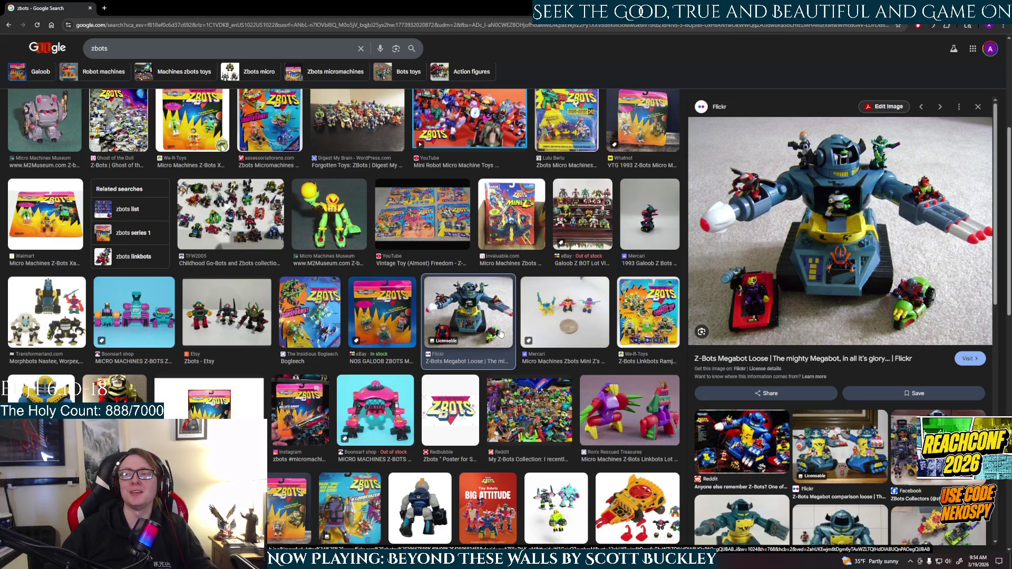
Preview more Z-Bots images through Vortexx HQ and Galoob robot to the Ghost of the Doll collection scene
{"action": "left_click", "coordinate": [389, 319]}
{"action": "key", "text": "Left"}
{"action": "scroll", "coordinate": [434, 359], "scroll_direction": "up", "scroll_amount": 3}
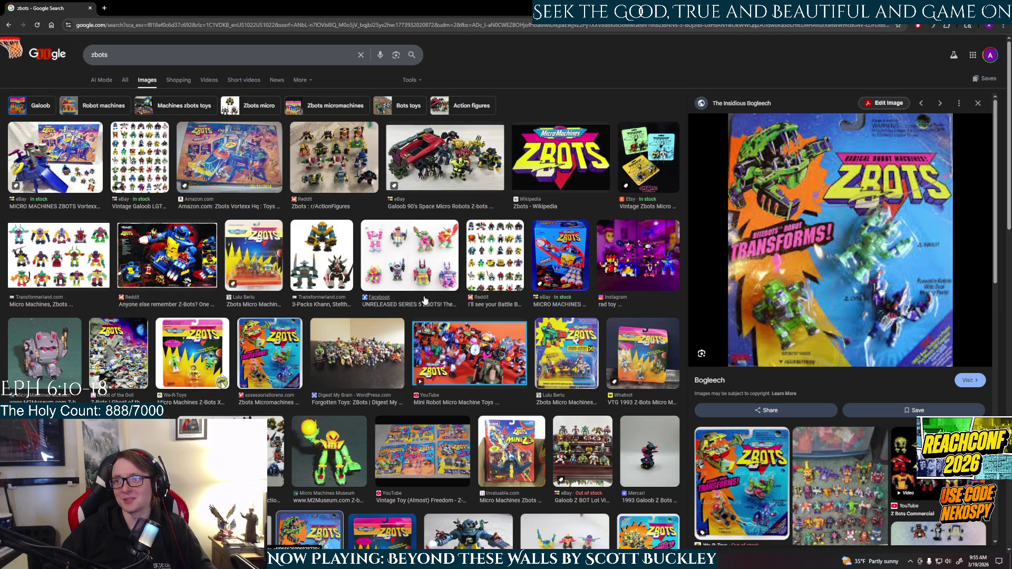
{"action": "left_click", "coordinate": [387, 364]}
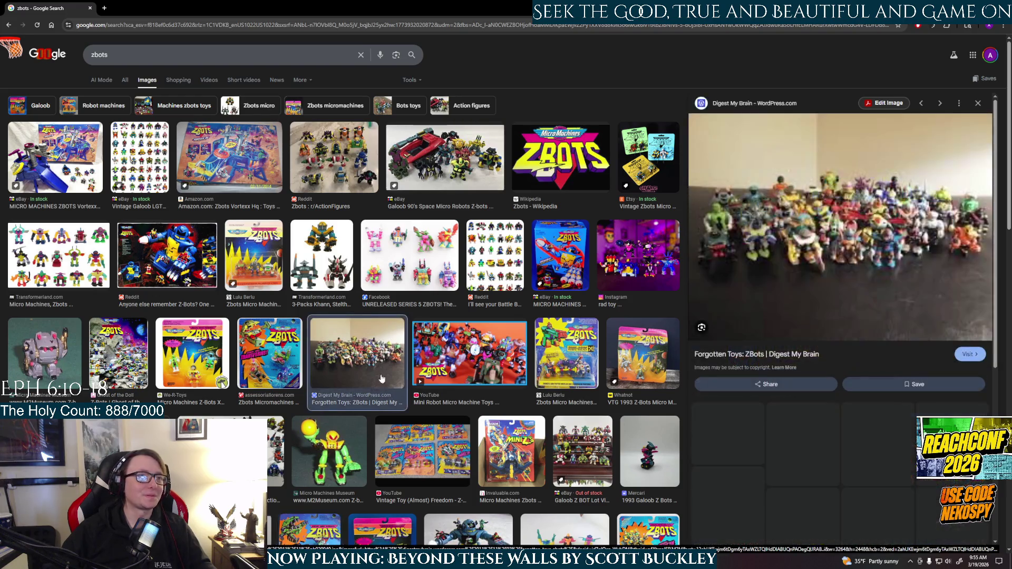
{"action": "left_click", "coordinate": [257, 183]}
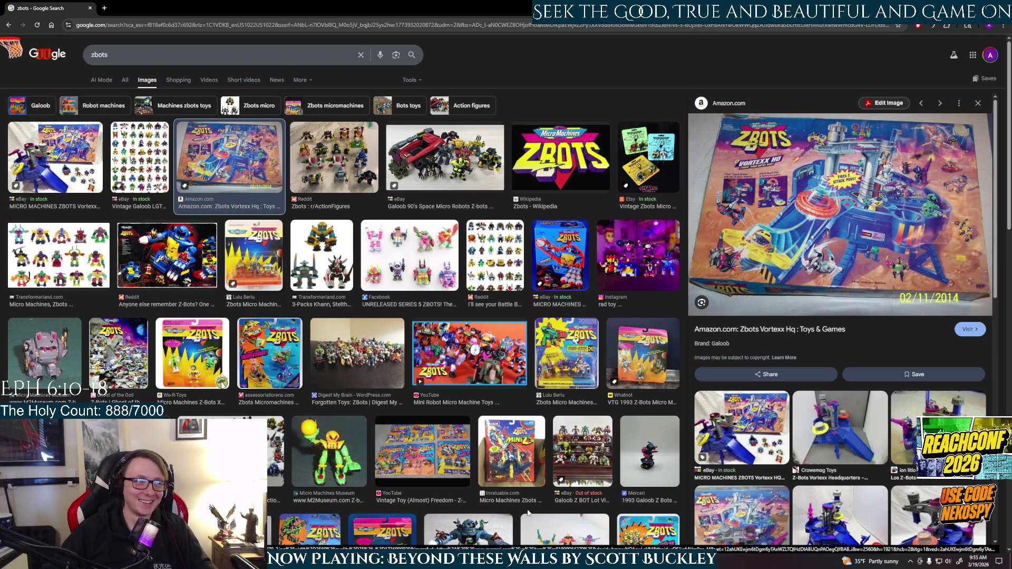
{"action": "left_click", "coordinate": [649, 451]}
{"action": "left_click", "coordinate": [642, 354]}
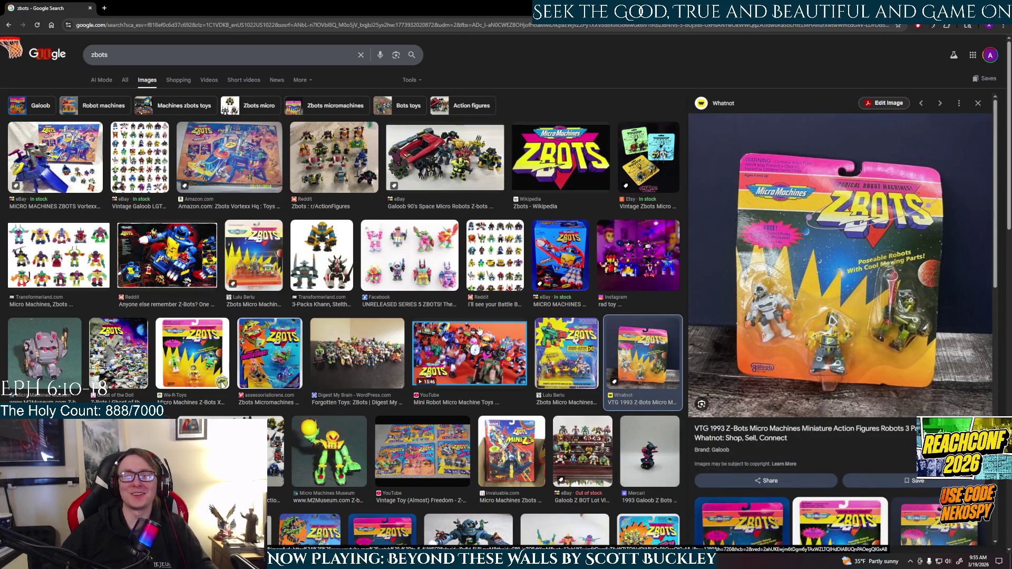
{"action": "left_click", "coordinate": [133, 327]}
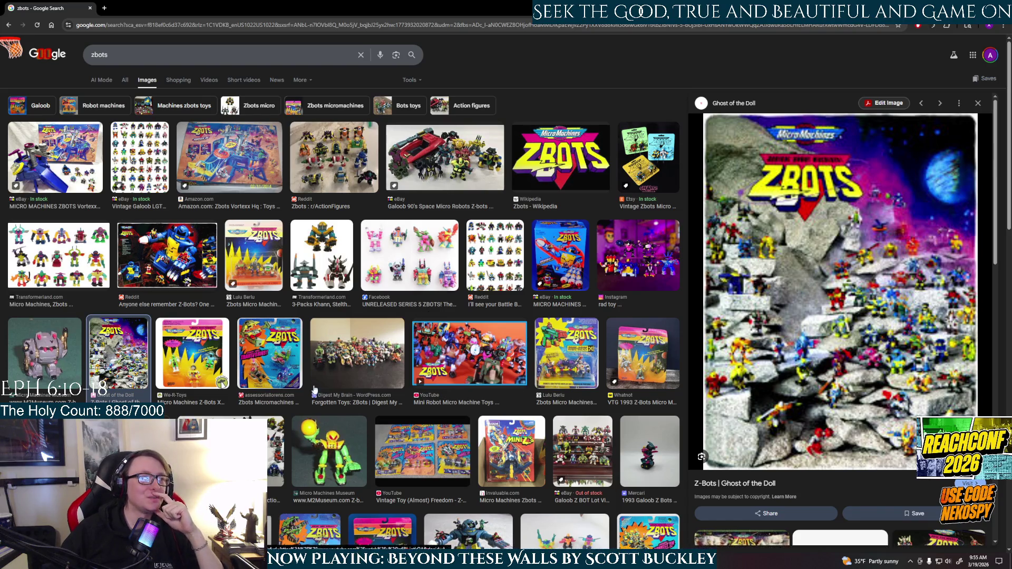
{"action": "left_click", "coordinate": [308, 22]}
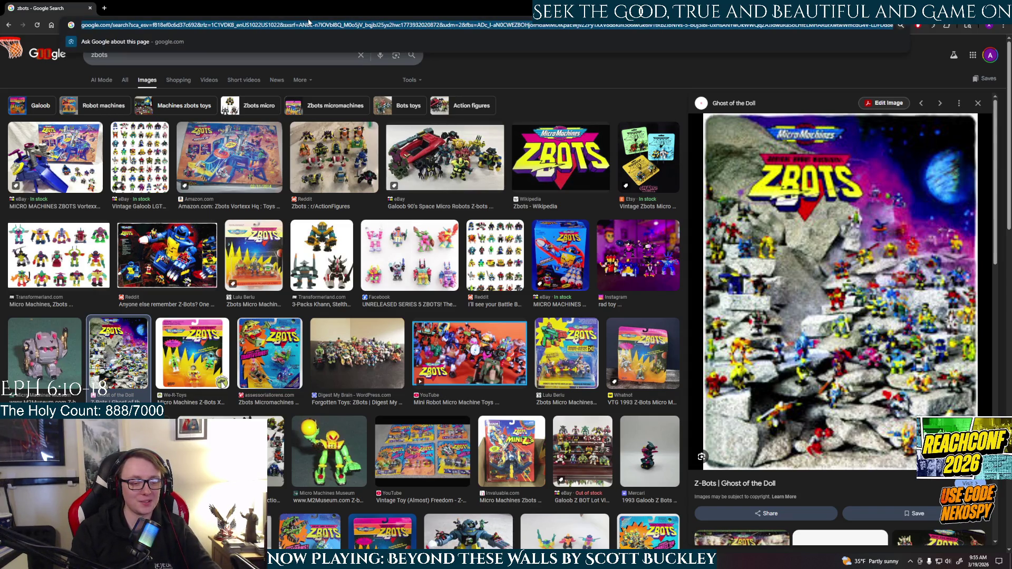
{"action": "type", "text": "mechwarrior"}
Search Google Images for 'mechwarrior' and preview the Unreal Engine, Hey Poor Player, Clans Invasion, CGMagazine and All Systems Nominal images
{"action": "key", "text": "Delete"}
{"action": "key", "text": "Return"}
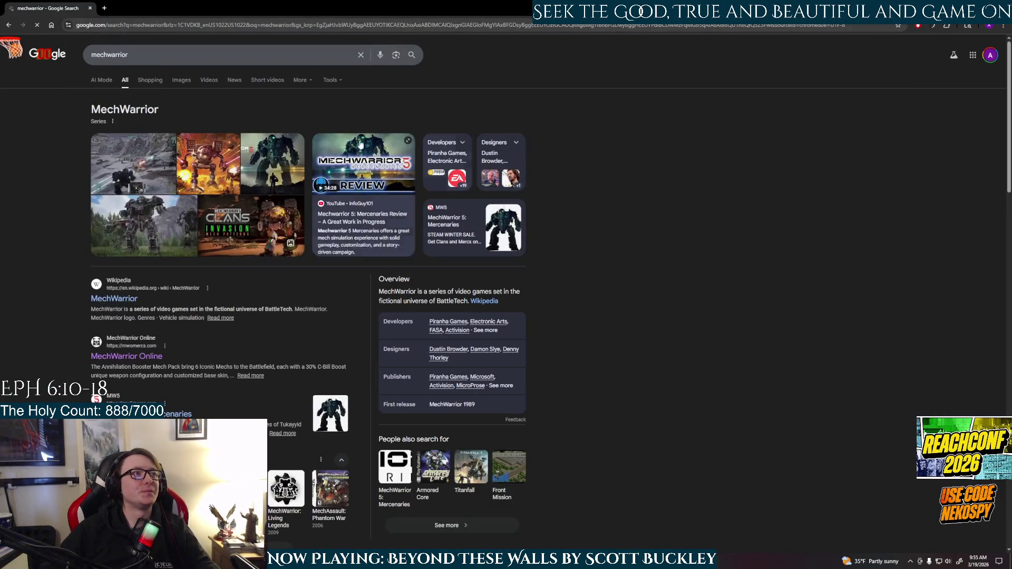
{"action": "left_click", "coordinate": [181, 80]}
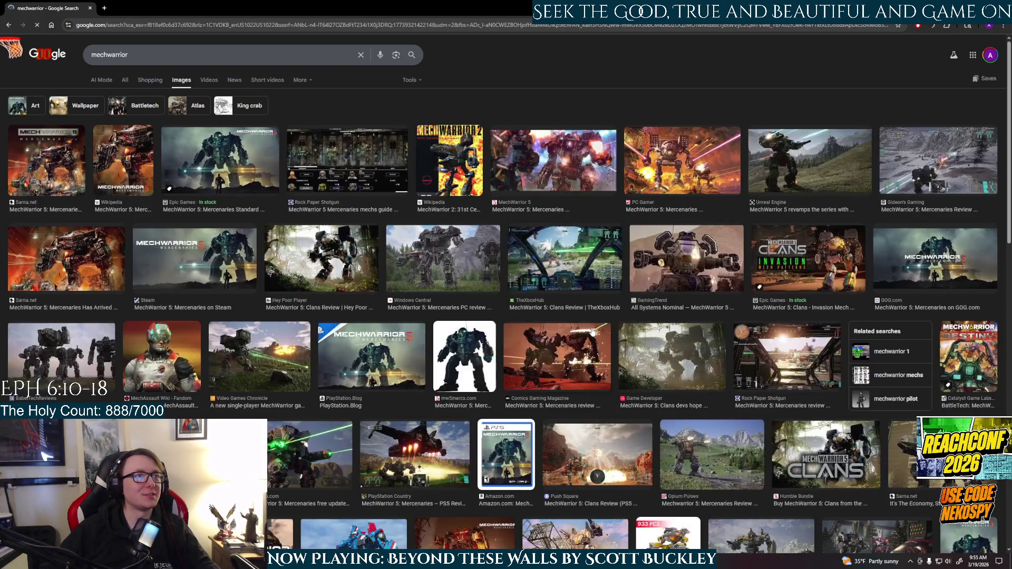
{"action": "left_click", "coordinate": [812, 173]}
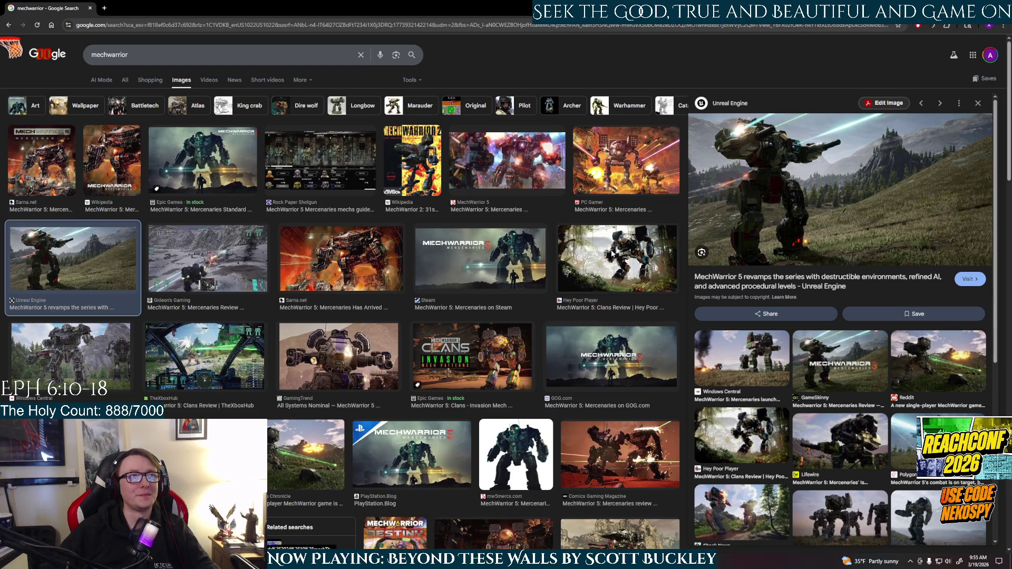
{"action": "left_click", "coordinate": [625, 268]}
{"action": "left_click", "coordinate": [474, 370]}
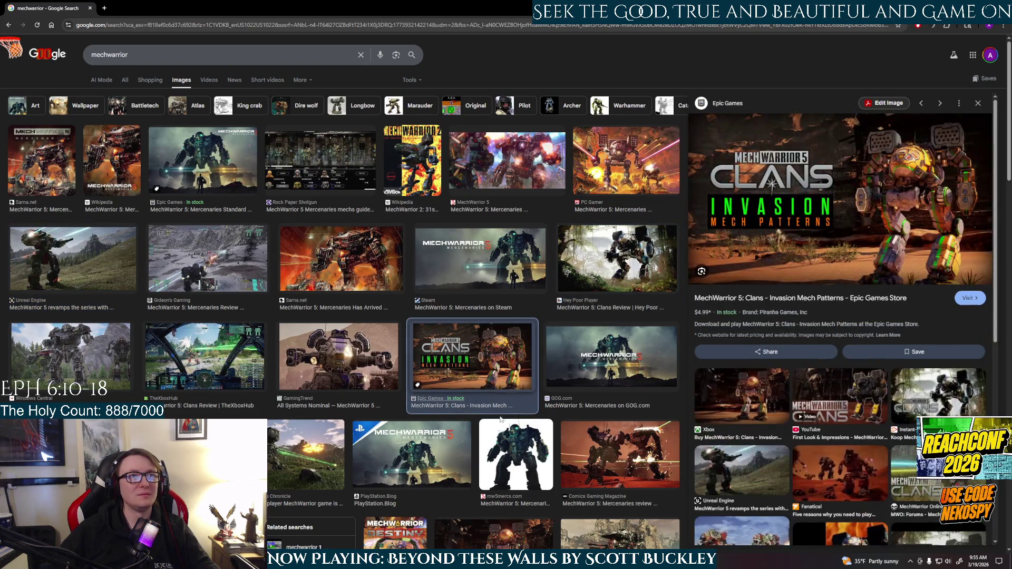
{"action": "left_click", "coordinate": [536, 466]}
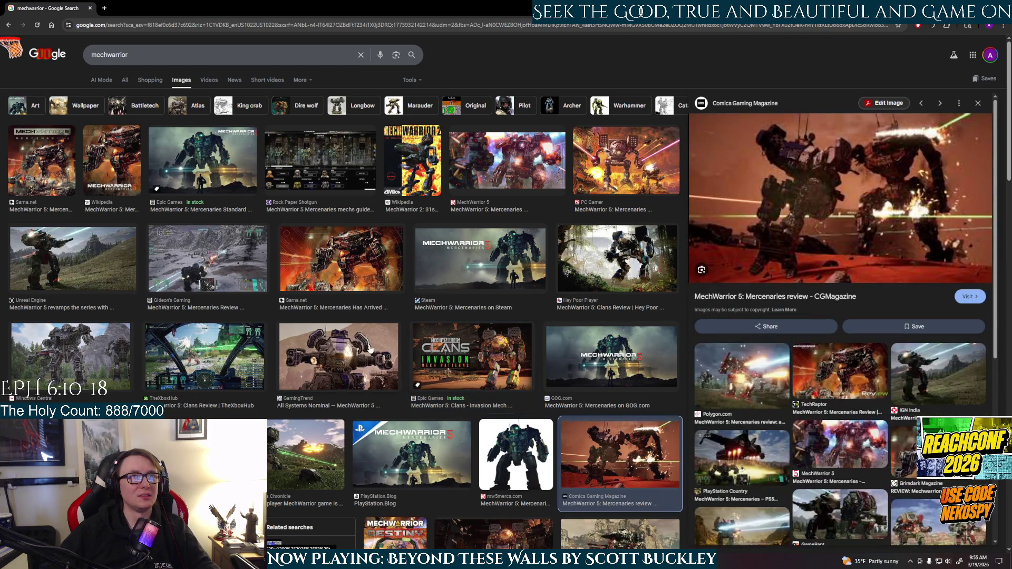
{"action": "left_click", "coordinate": [339, 356]}
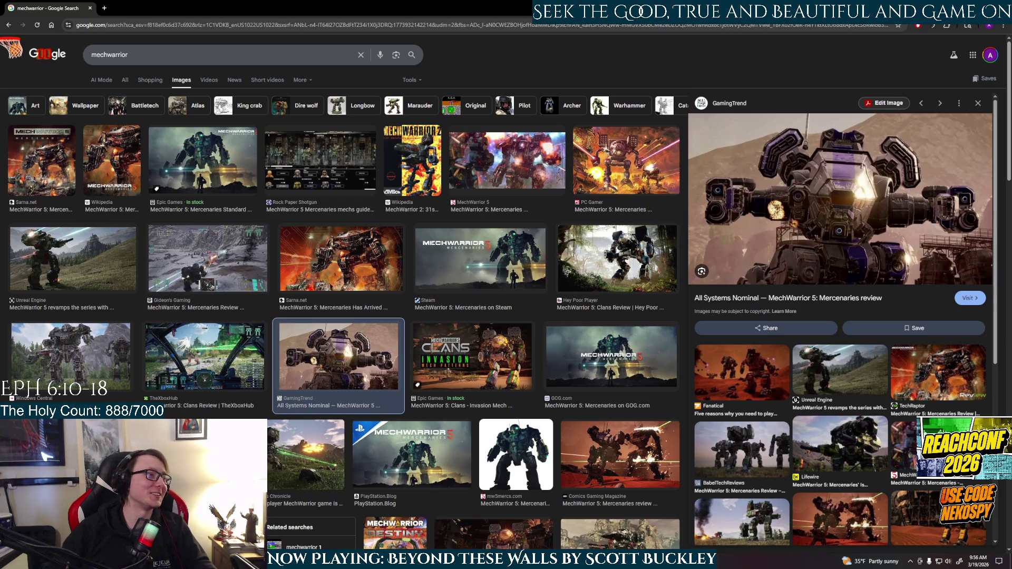
Preview the MechWarrior 5 revamp, Windows Central and GOG.com images, then return to the Maya mech scene
{"action": "key", "text": "Right"}
{"action": "key", "text": "Right"}
{"action": "key", "text": "Right"}
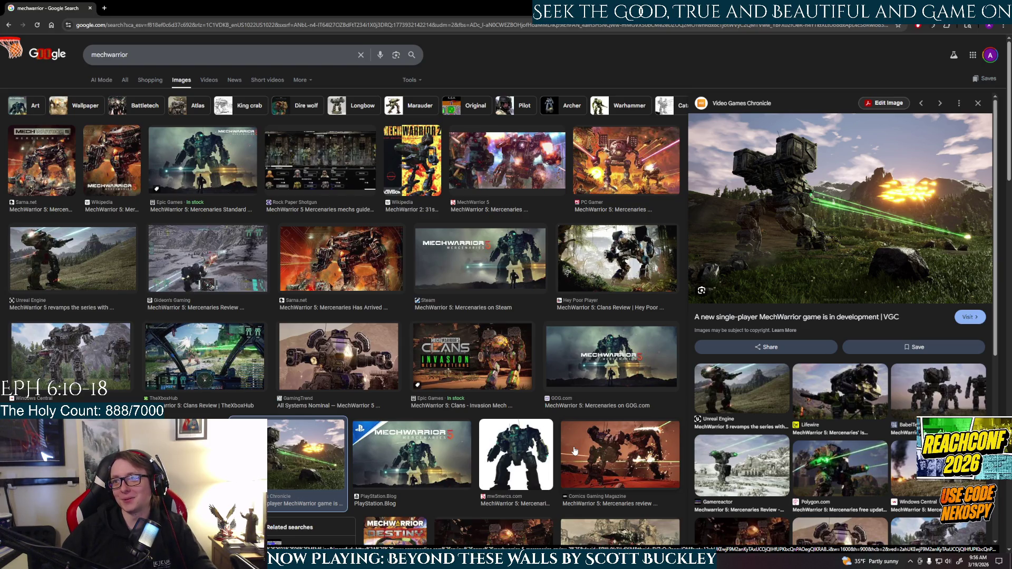
{"action": "left_click", "coordinate": [128, 266]}
{"action": "left_click", "coordinate": [67, 365]}
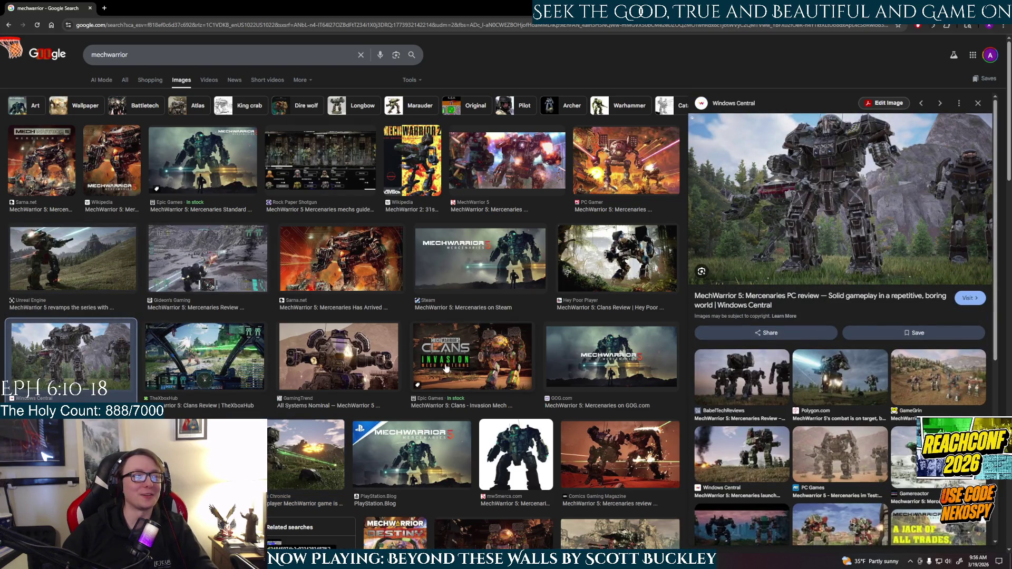
{"action": "left_click", "coordinate": [582, 374]}
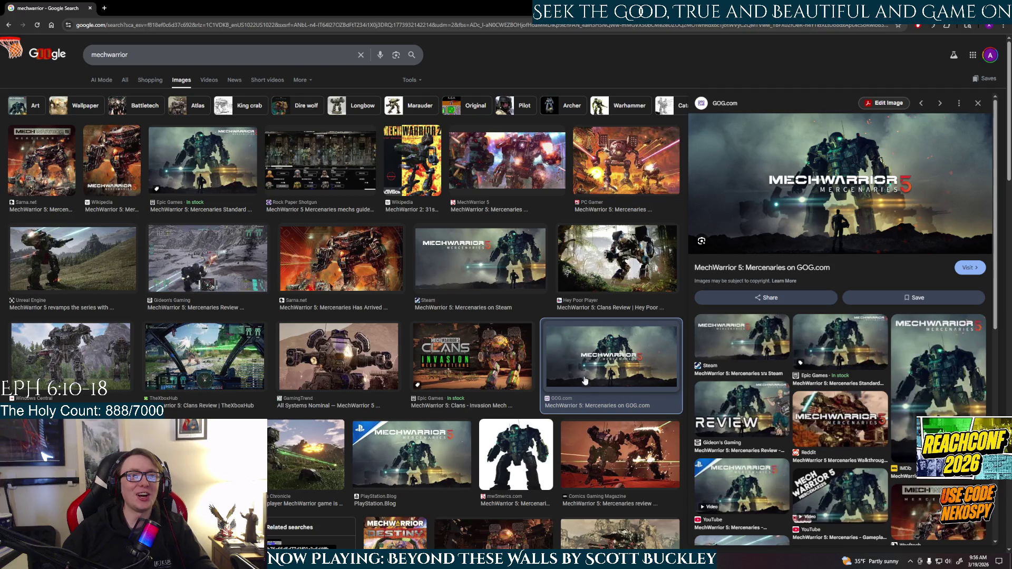
{"action": "left_click", "coordinate": [594, 411]}
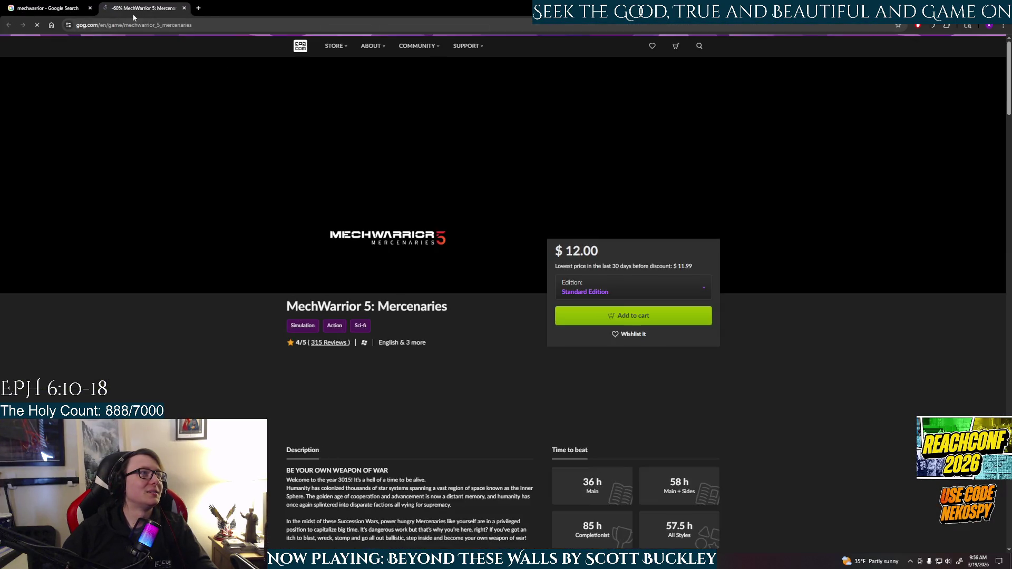
{"action": "middle_click", "coordinate": [133, 13]}
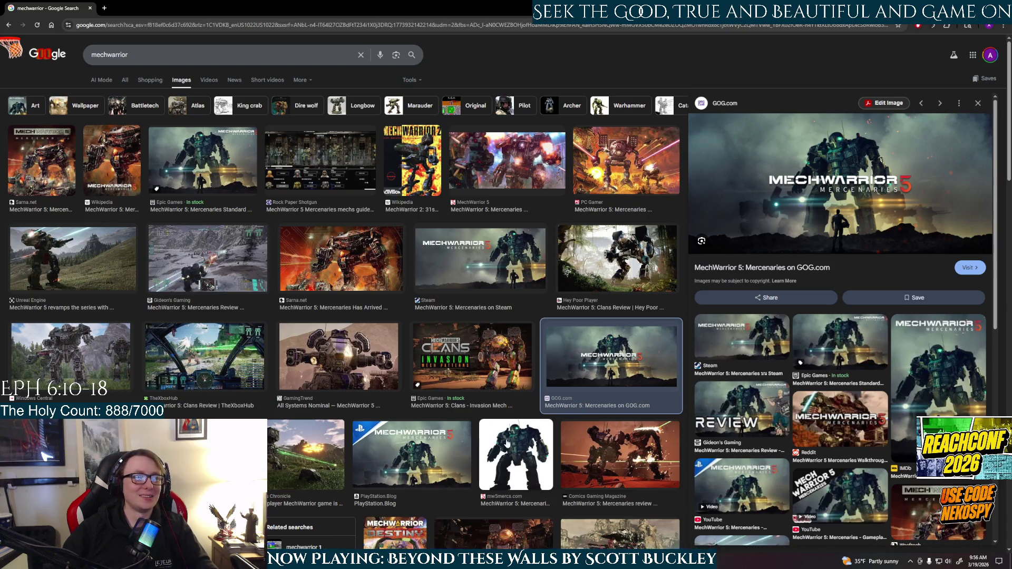
{"action": "left_click", "coordinate": [407, 368]}
{"action": "left_click", "coordinate": [339, 372]}
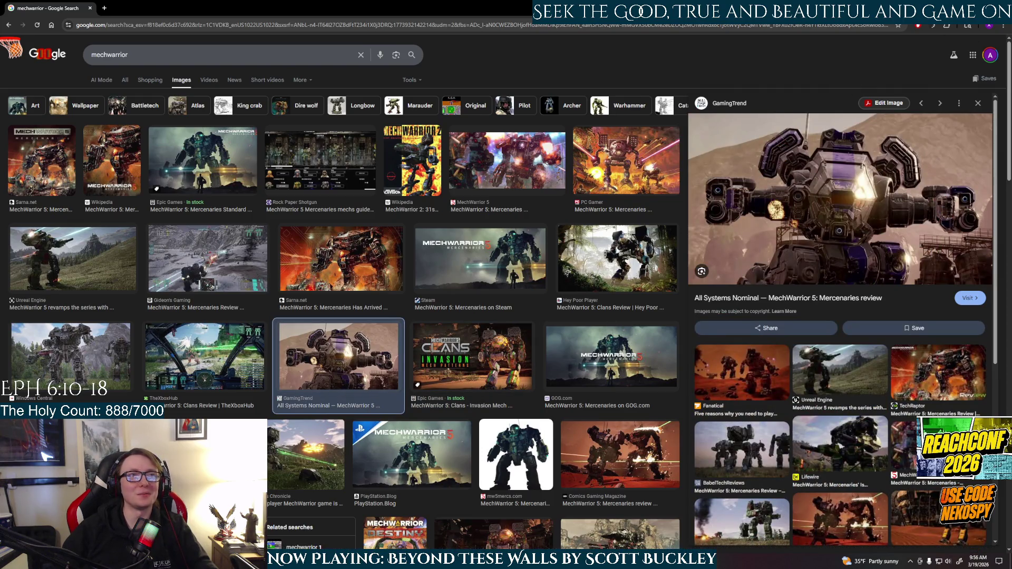
{"action": "key", "text": "alt+Tab"}
{"action": "scroll", "coordinate": [618, 370], "scroll_direction": "up", "scroll_amount": 3}
Select R_Ankle_Joint, show it in smooth preview and isolate it framed in the view
{"action": "middle_click_drag", "start_coordinate": [592, 399], "coordinate": [592, 273], "text": "alt"}
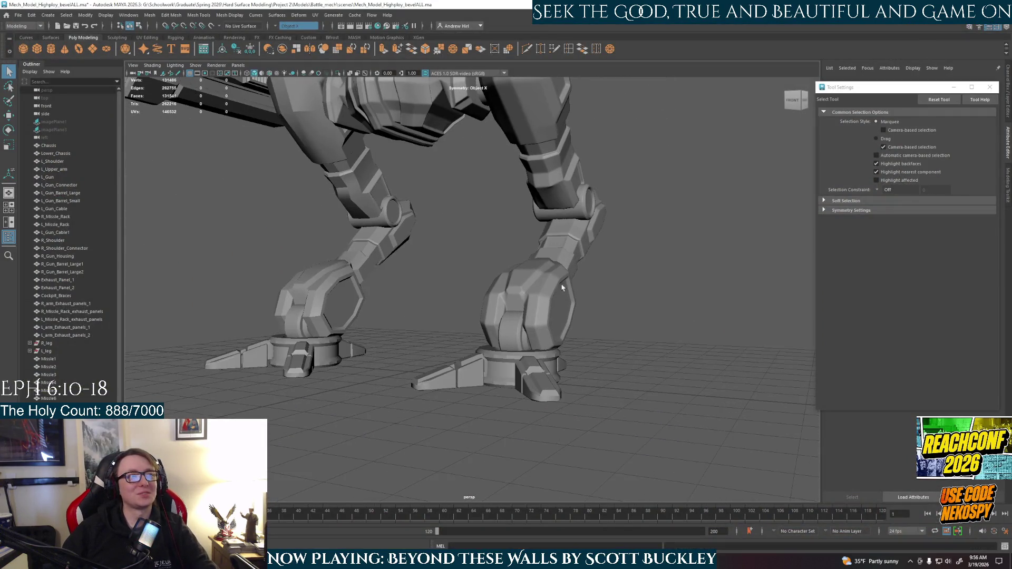
{"action": "left_click", "coordinate": [512, 346]}
{"action": "left_click_drag", "start_coordinate": [586, 367], "coordinate": [605, 367], "text": "alt"}
{"action": "key", "text": "3"}
{"action": "key", "text": "ctrl+1"}
{"action": "left_click", "coordinate": [546, 376]}
{"action": "key", "text": "ctrl+z"}
{"action": "key", "text": "f"}
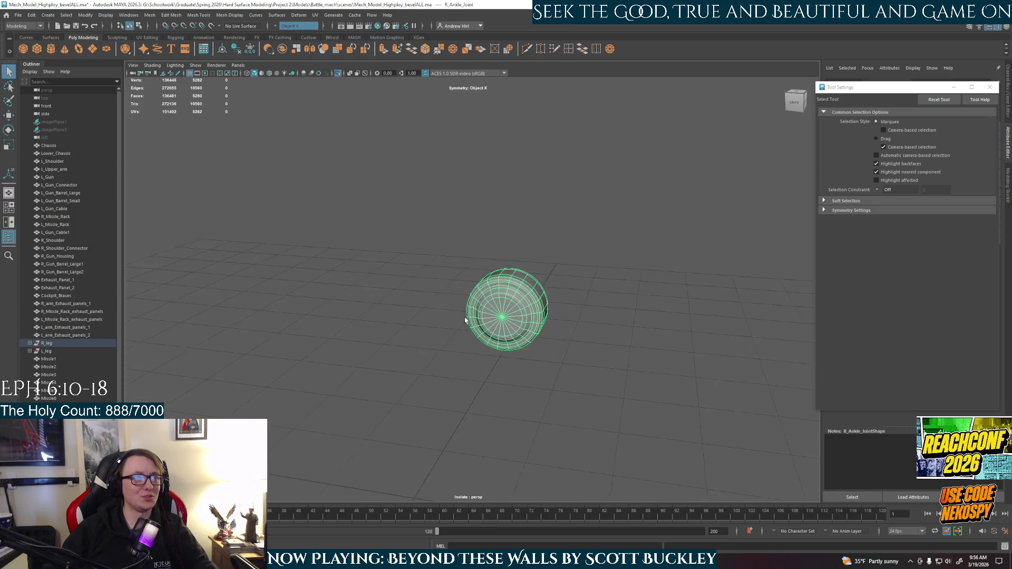
Inspect the isolated ankle wheel from several angles and return it to low-poly display
{"action": "left_click_drag", "start_coordinate": [533, 384], "coordinate": [513, 338], "text": "alt"}
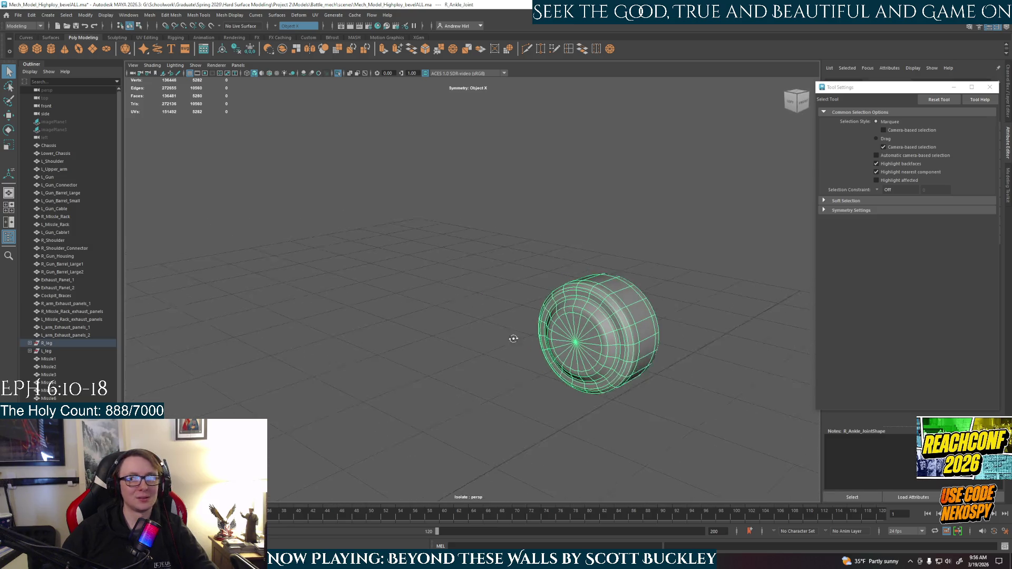
{"action": "left_click", "coordinate": [634, 419]}
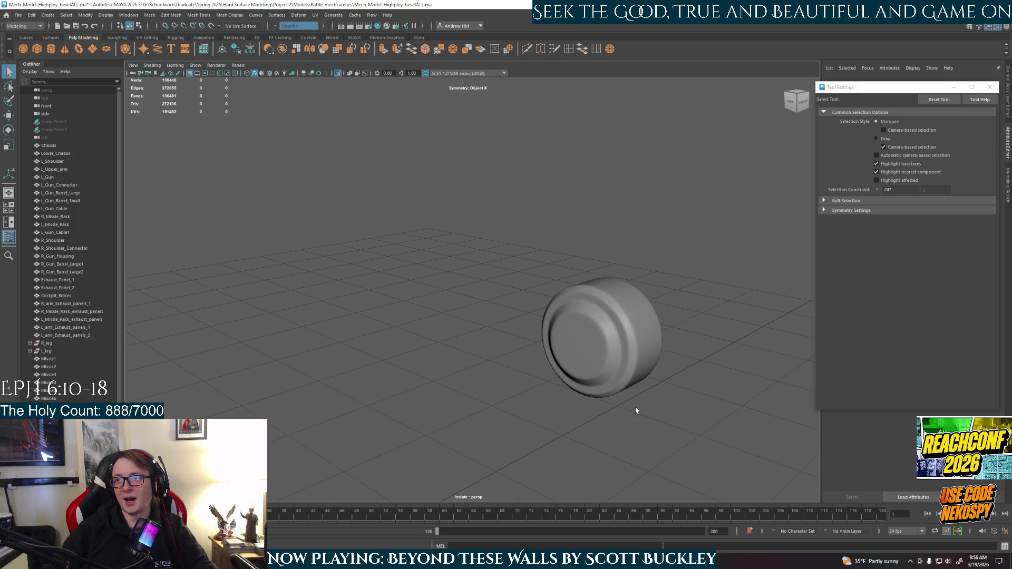
{"action": "left_click", "coordinate": [623, 378]}
{"action": "left_click_drag", "start_coordinate": [623, 378], "coordinate": [529, 309], "text": "alt"}
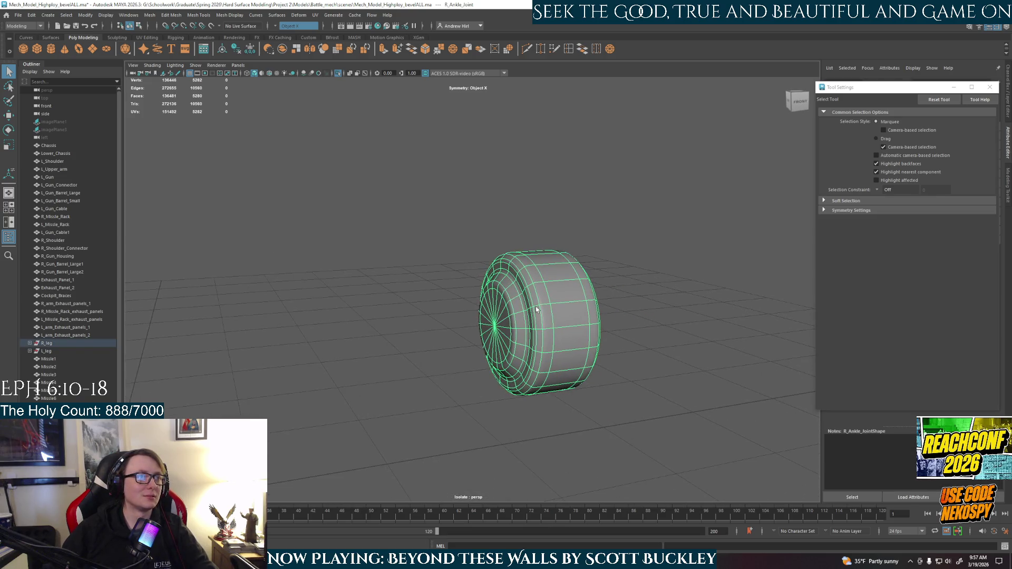
{"action": "key", "text": "1"}
{"action": "left_click_drag", "start_coordinate": [570, 357], "coordinate": [578, 385], "text": "alt"}
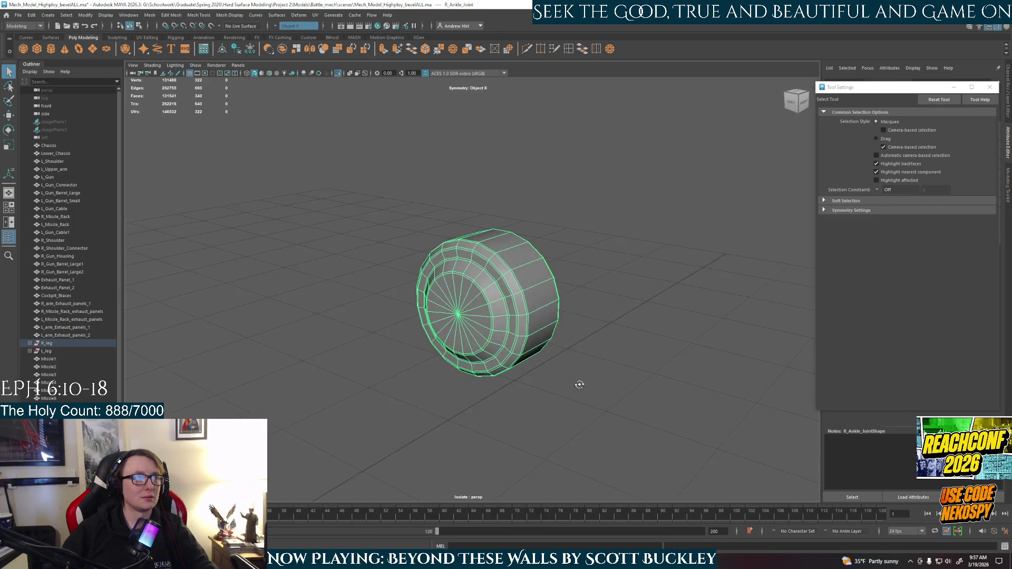
{"action": "left_click", "coordinate": [583, 377]}
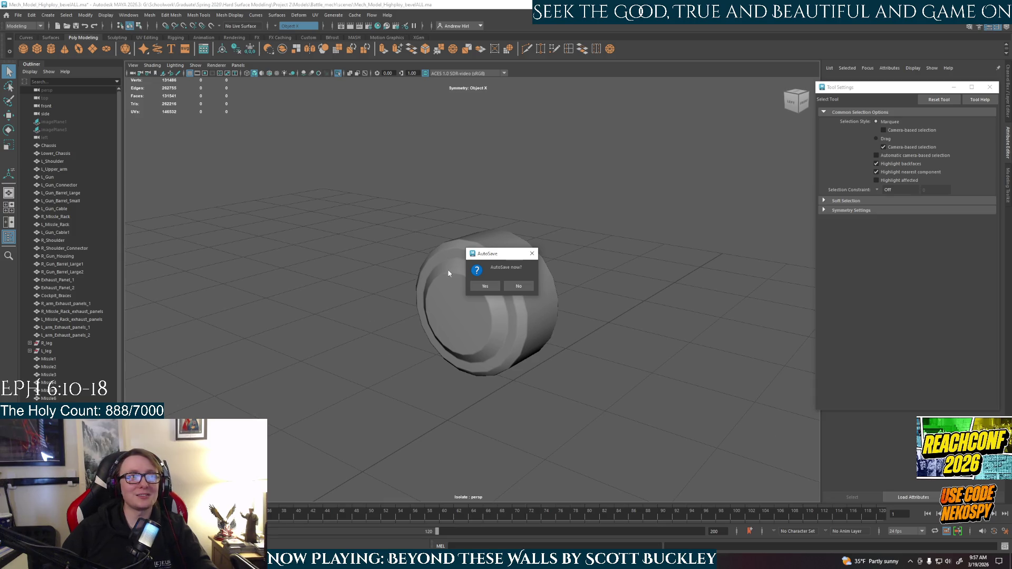
Accept the autosave, select the ankle wheel cylinder and exit Isolate Select to show the whole leg
{"action": "left_click", "coordinate": [484, 286]}
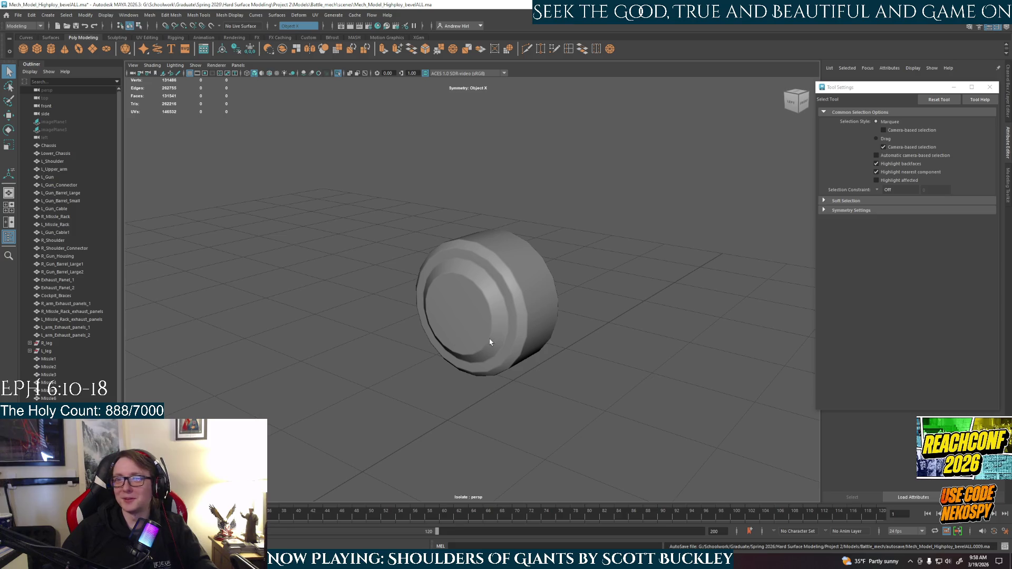
{"action": "left_click", "coordinate": [544, 275]}
{"action": "scroll", "coordinate": [544, 271], "scroll_direction": "up", "scroll_amount": 1}
{"action": "scroll", "coordinate": [526, 281], "scroll_direction": "up", "scroll_amount": 1}
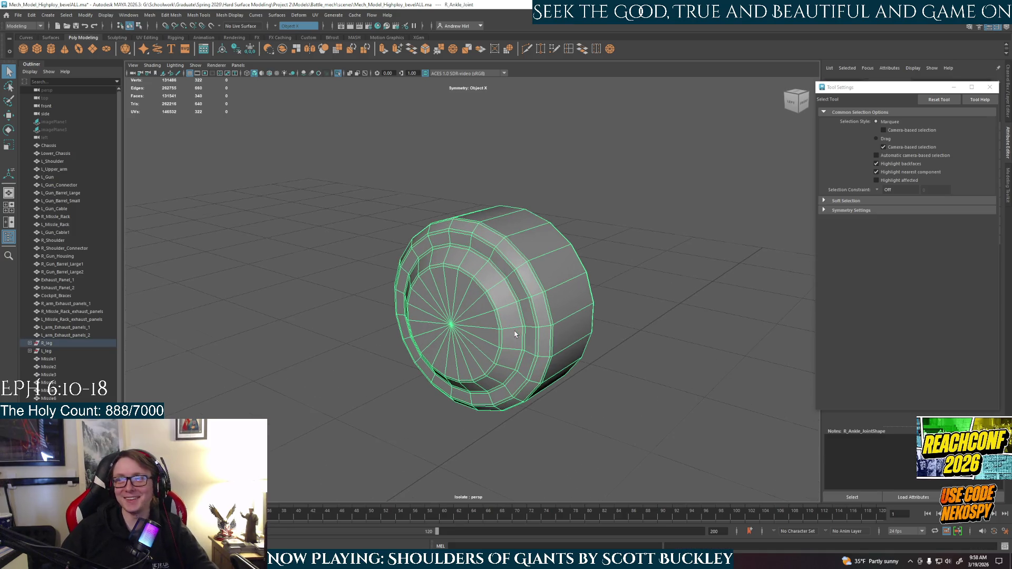
{"action": "scroll", "coordinate": [503, 282], "scroll_direction": "up", "scroll_amount": 1}
{"action": "left_click", "coordinate": [485, 309], "text": "ctrl"}
{"action": "key", "text": "ctrl+z"}
{"action": "left_click", "coordinate": [488, 312]}
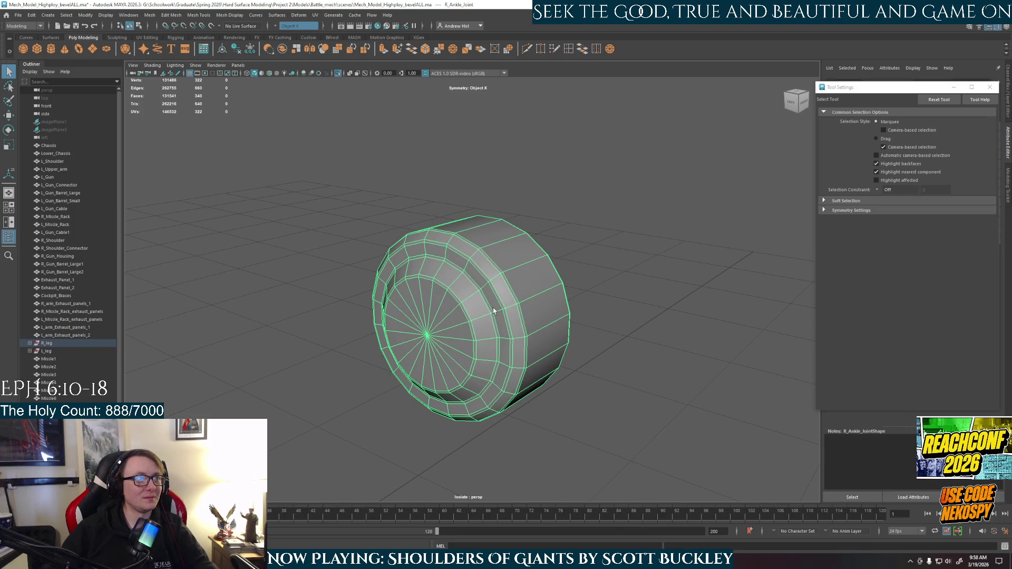
{"action": "left_click", "coordinate": [492, 310], "text": "ctrl"}
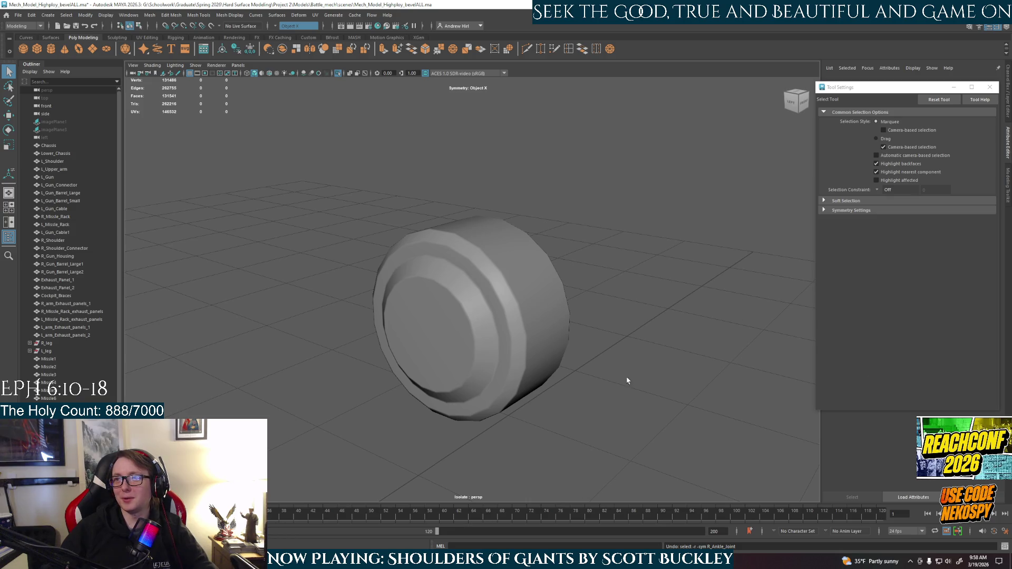
{"action": "left_click", "coordinate": [500, 358]}
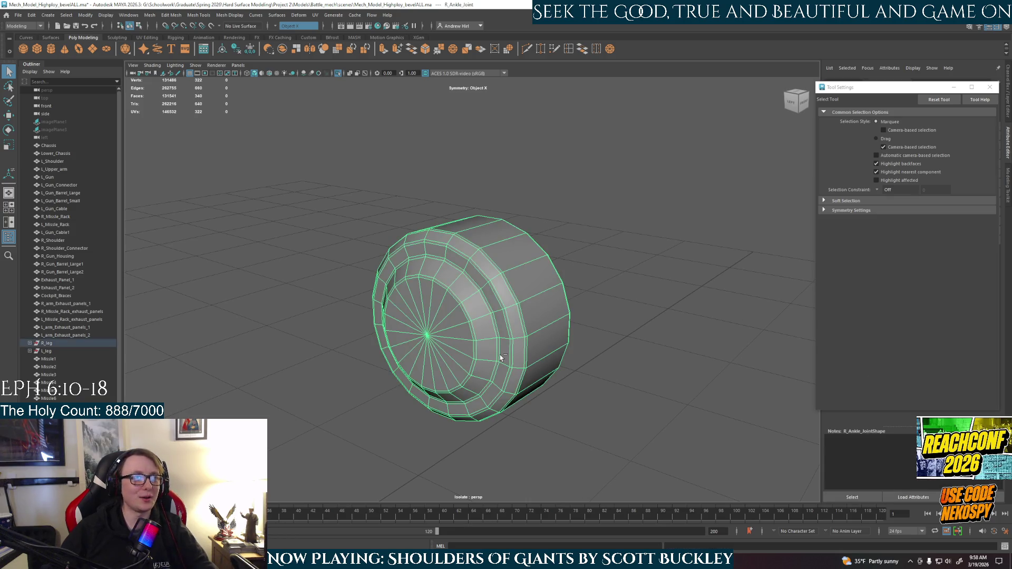
{"action": "left_click", "coordinate": [500, 358], "text": "ctrl"}
{"action": "key", "text": "ctrl+1"}
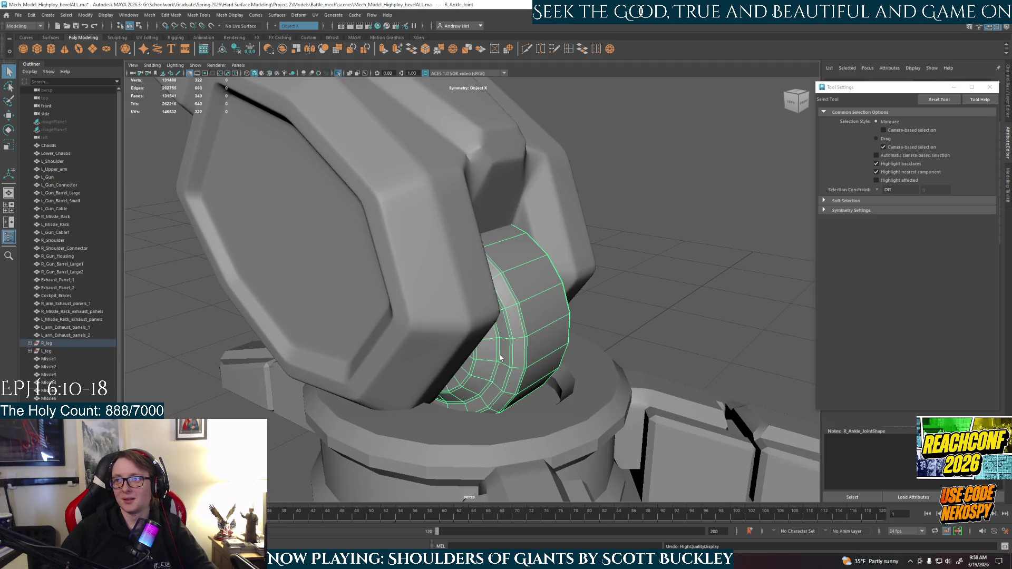
Isolate the ankle wheel, select its rim edge loop and bevel it with a new Fraction value
{"action": "left_click_drag", "start_coordinate": [499, 357], "coordinate": [631, 323], "text": "alt"}
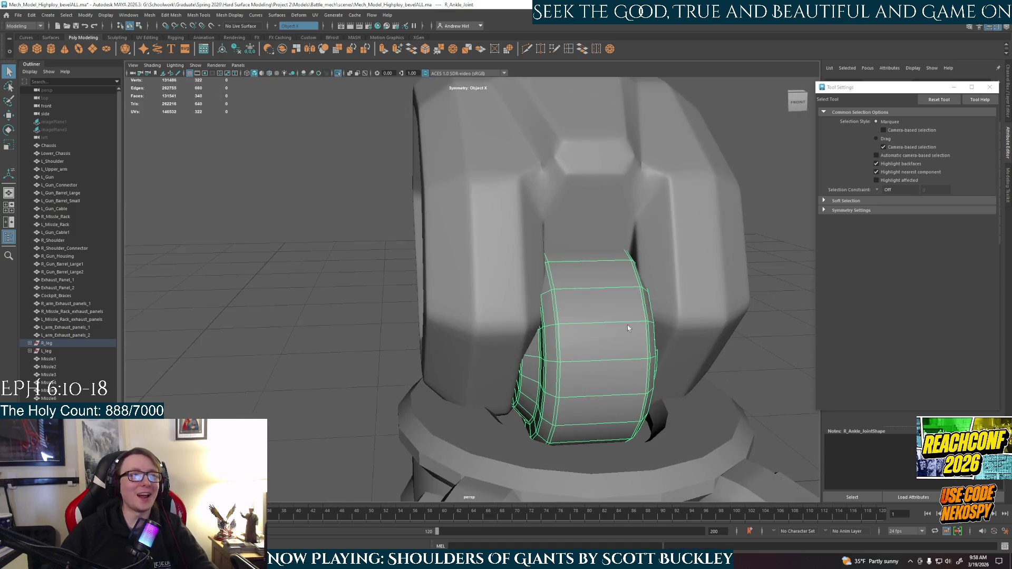
{"action": "key", "text": "ctrl+1"}
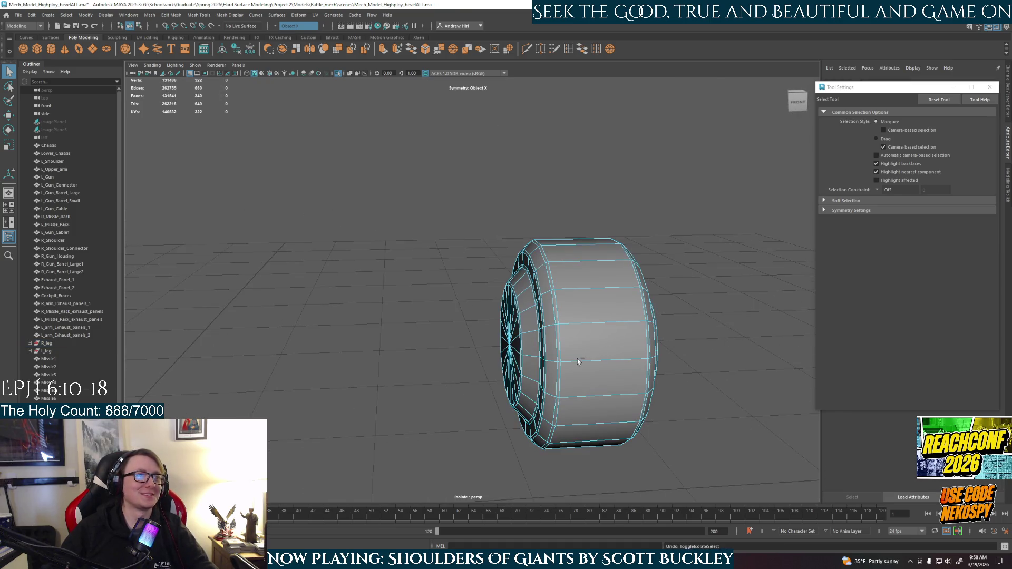
{"action": "key", "text": "2"}
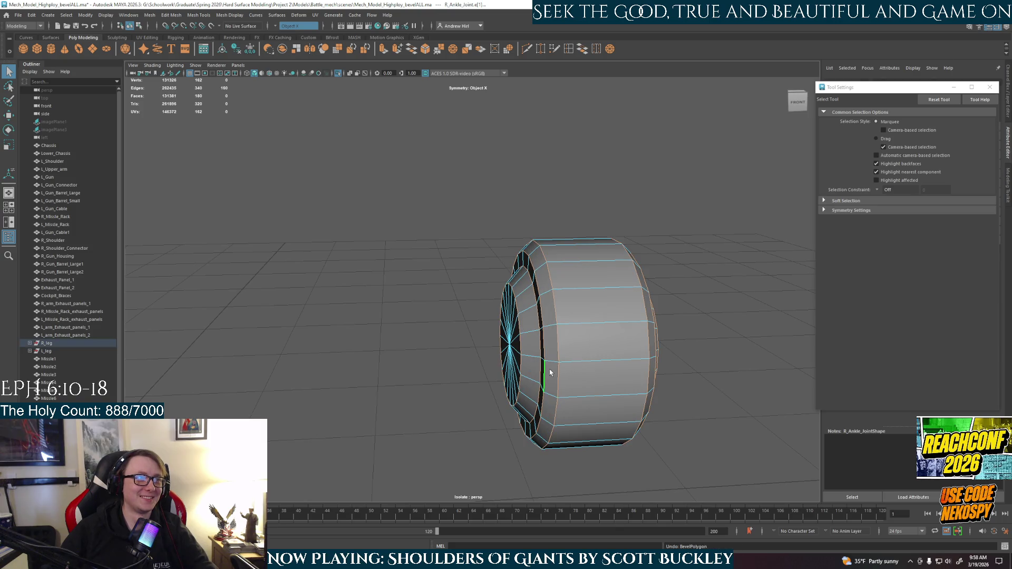
{"action": "left_click_drag", "start_coordinate": [545, 372], "coordinate": [586, 373], "text": "alt"}
{"action": "double_click", "coordinate": [586, 373]}
{"action": "key", "text": "ctrl+b"}
{"action": "left_click", "coordinate": [747, 378]}
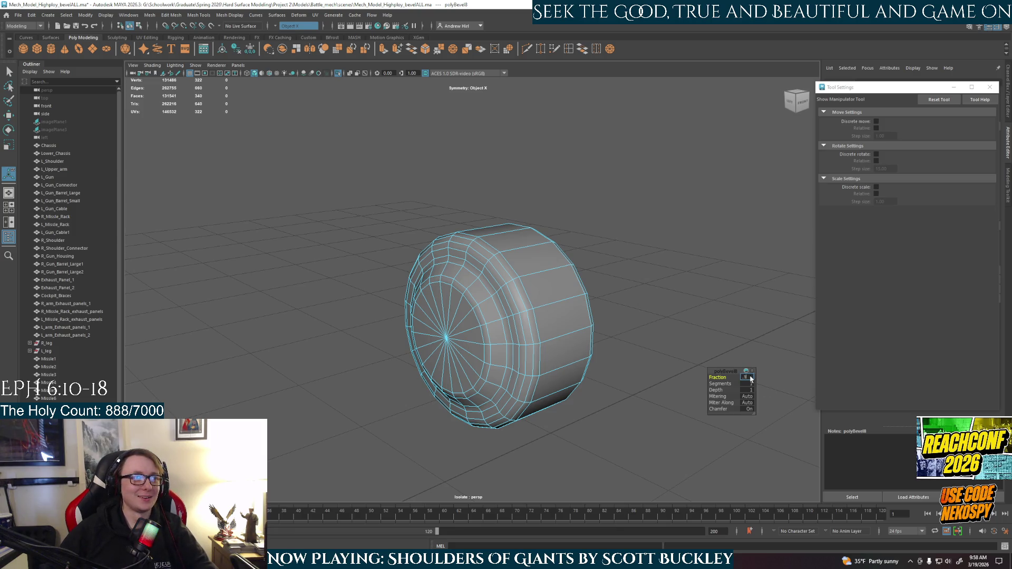
{"action": "key", "text": "Return"}
Return the wheel to object mode, preview it smoothed, then reselect it in low-poly display
{"action": "right_click_drag", "start_coordinate": [546, 286], "coordinate": [598, 295]}
{"action": "key", "text": "3"}
{"action": "left_click", "coordinate": [597, 295]}
{"action": "left_click_drag", "start_coordinate": [551, 372], "coordinate": [550, 374], "text": "alt"}
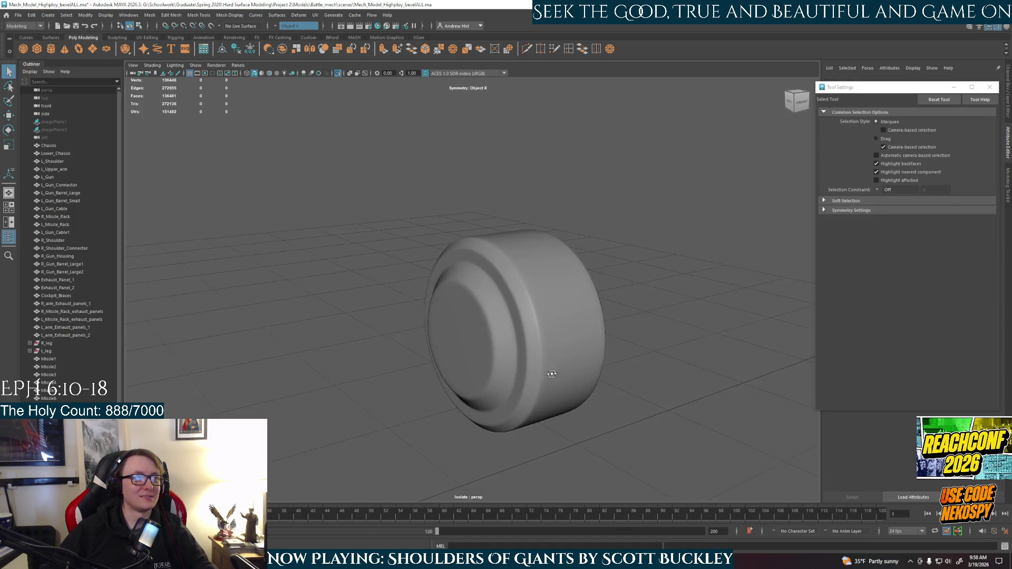
{"action": "left_click", "coordinate": [551, 372]}
{"action": "key", "text": "1"}
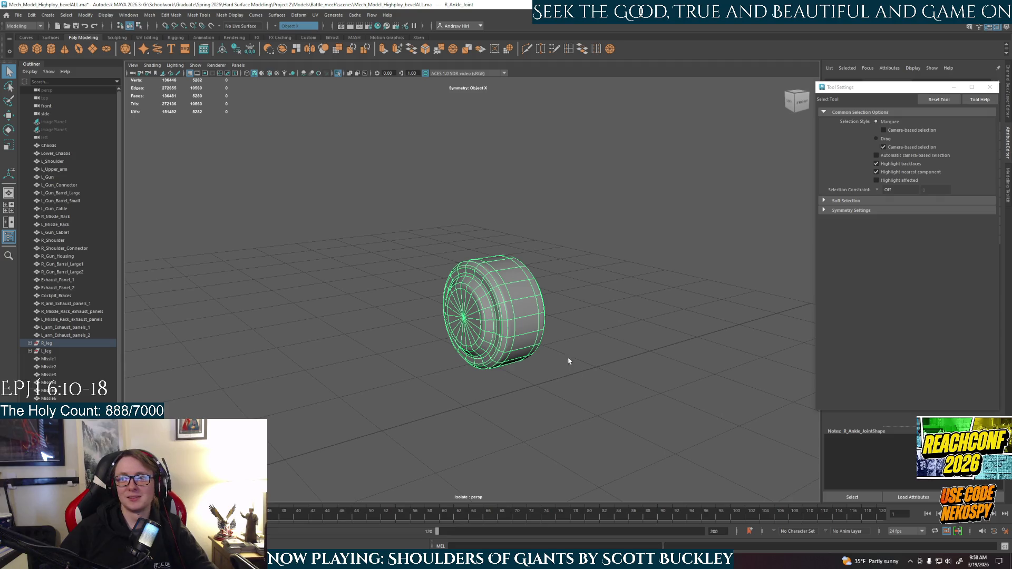
Convert the wheel's Smooth Mesh Preview to Polygons, exit isolate and frame the foot's base cylinder
{"action": "left_click", "coordinate": [85, 15]}
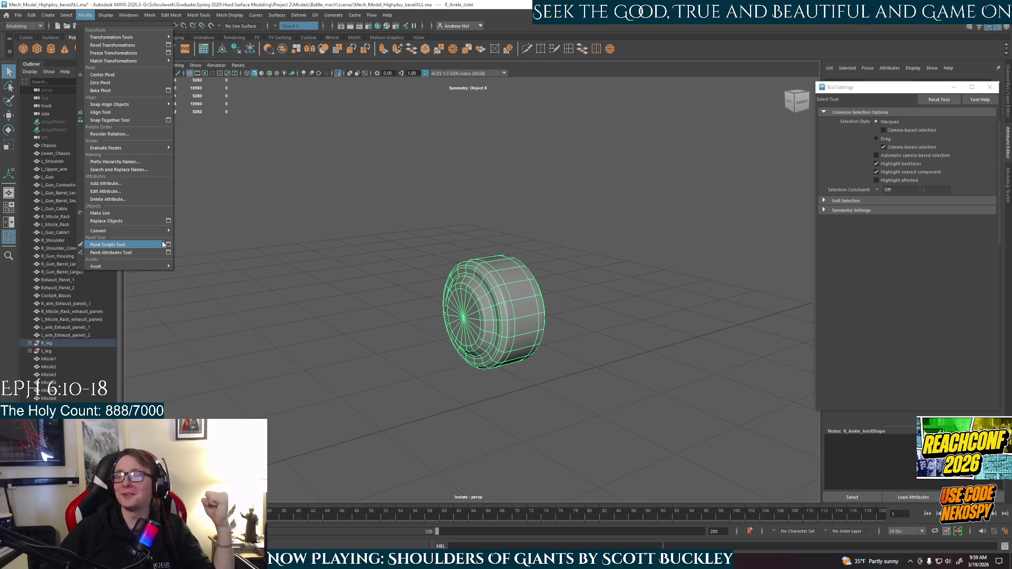
{"action": "mouse_move", "coordinate": [127, 230]}
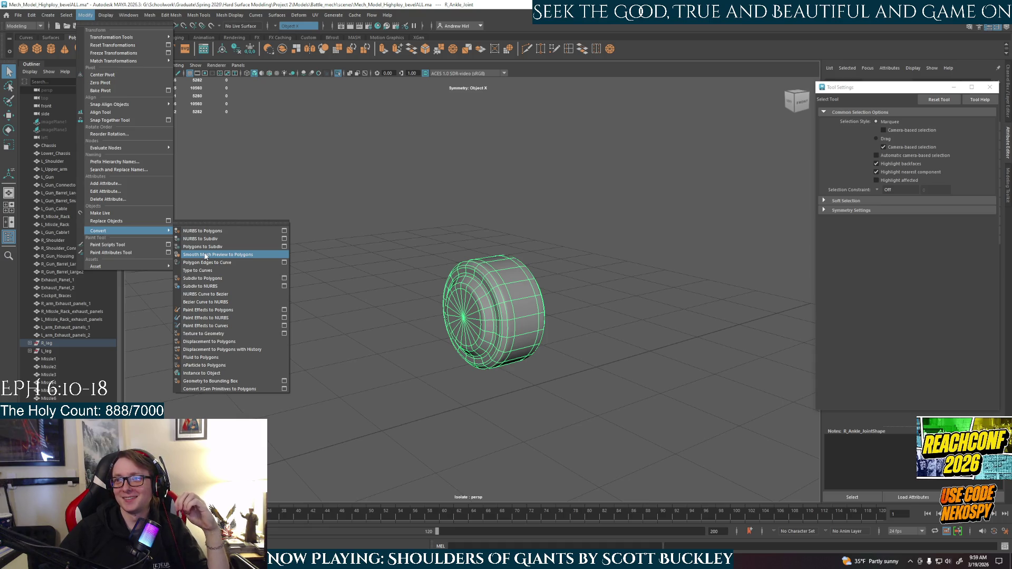
{"action": "left_click", "coordinate": [205, 255]}
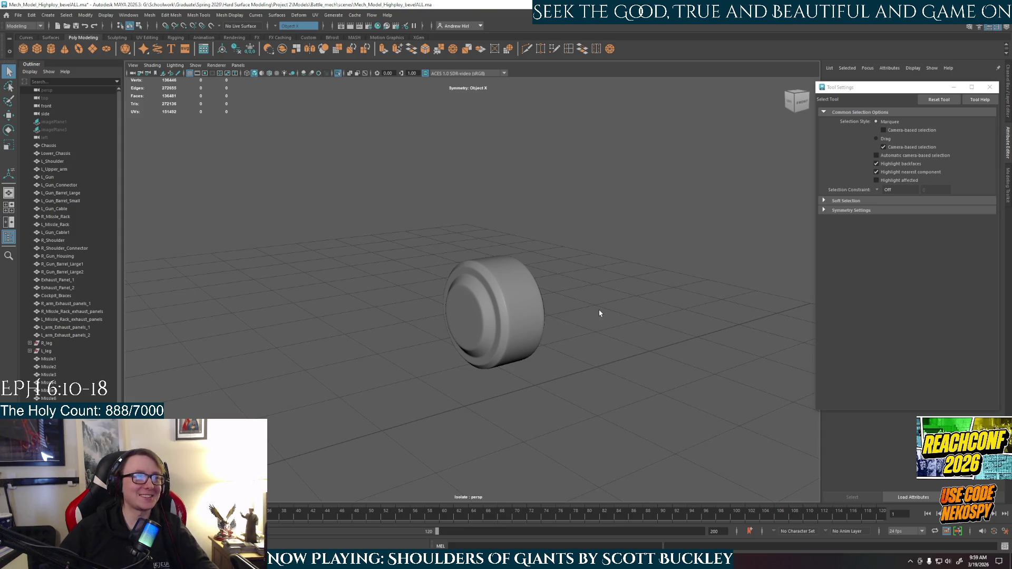
{"action": "key", "text": "ctrl+1"}
{"action": "key", "text": "f"}
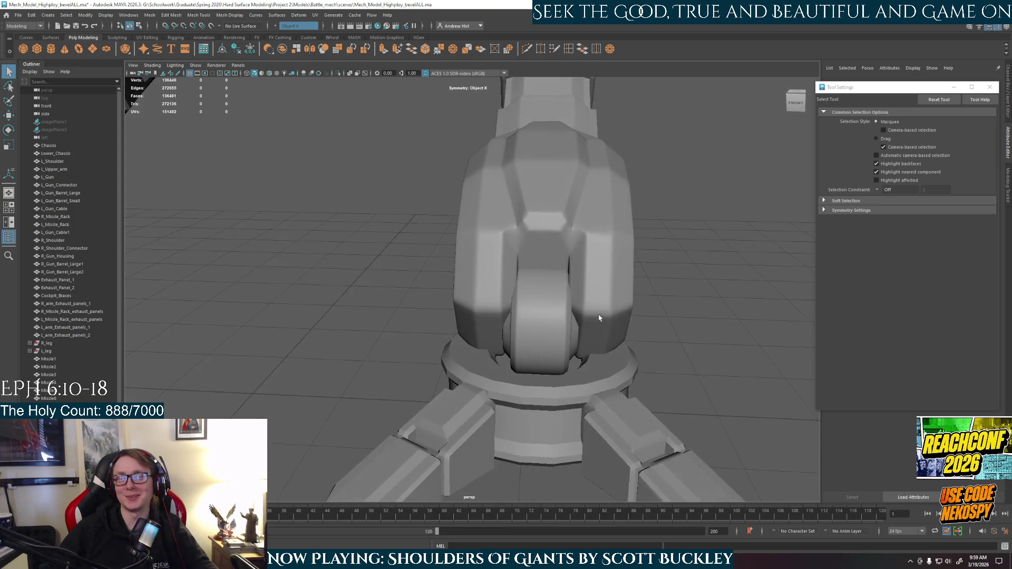
{"action": "mouse_move", "coordinate": [598, 318]}
{"action": "left_mouse_down", "text": "alt"}
{"action": "mouse_move", "coordinate": [488, 351]}
{"action": "mouse_move", "coordinate": [498, 374]}
{"action": "mouse_move", "coordinate": [597, 378]}
{"action": "mouse_move", "coordinate": [595, 319]}
{"action": "mouse_move", "coordinate": [512, 330]}
{"action": "left_mouse_up", "text": "alt"}
{"action": "left_click", "coordinate": [513, 343]}
{"action": "key", "text": "f"}
Isolate the base cylinder and select its bottom edge loops in edge mode
{"action": "key", "text": "ctrl+1"}
{"action": "right_click", "coordinate": [511, 330]}
{"action": "right_click_drag", "start_coordinate": [511, 331], "coordinate": [511, 348]}
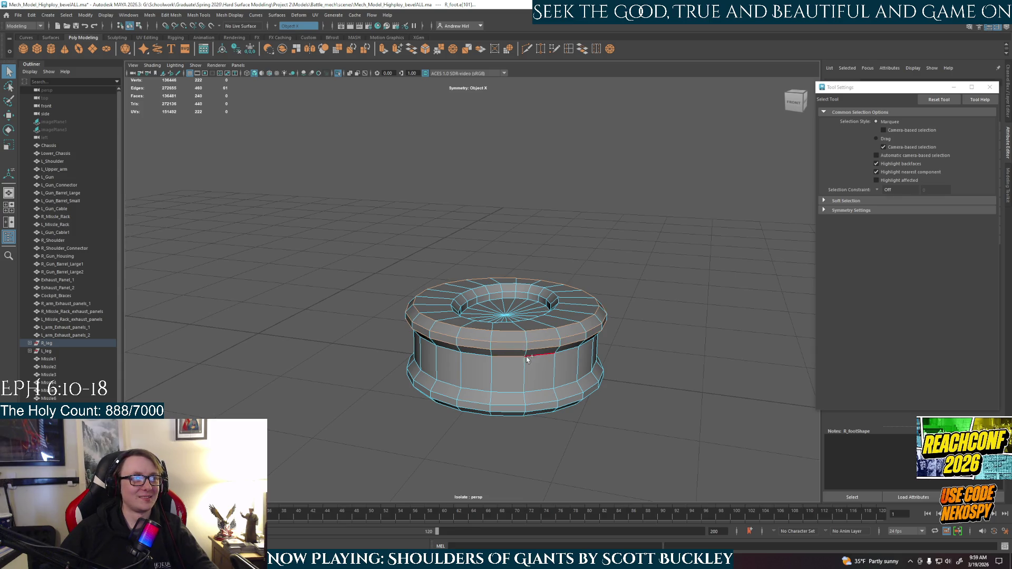
{"action": "double_click", "coordinate": [533, 410]}
{"action": "mouse_move", "coordinate": [534, 410]}
{"action": "left_mouse_down", "text": "alt"}
{"action": "mouse_move", "coordinate": [553, 334]}
{"action": "mouse_move", "coordinate": [414, 269]}
{"action": "left_mouse_up", "text": "alt"}
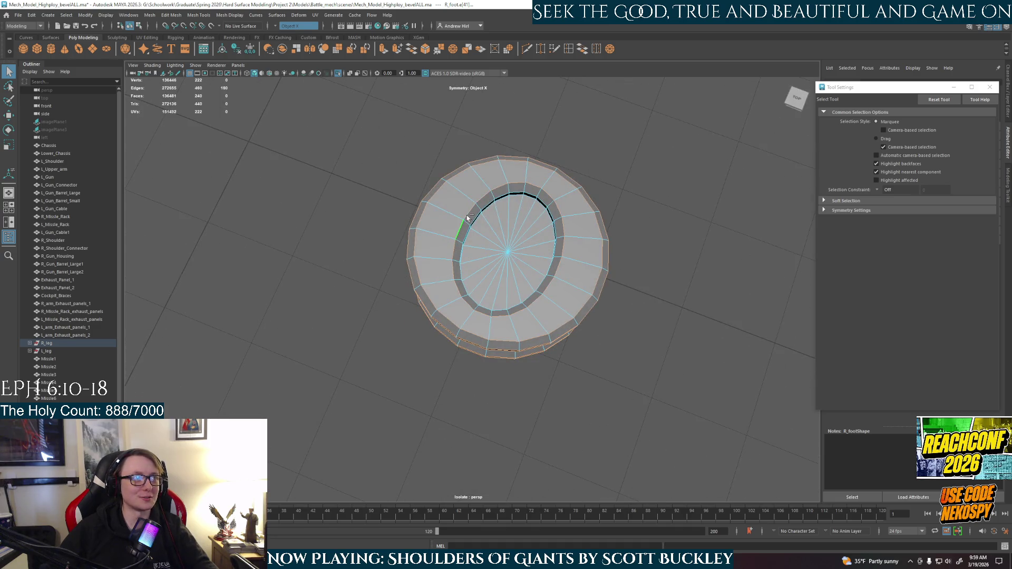
{"action": "scroll", "coordinate": [511, 212], "scroll_direction": "up", "scroll_amount": 2}
{"action": "scroll", "coordinate": [539, 226], "scroll_direction": "up", "scroll_amount": 2}
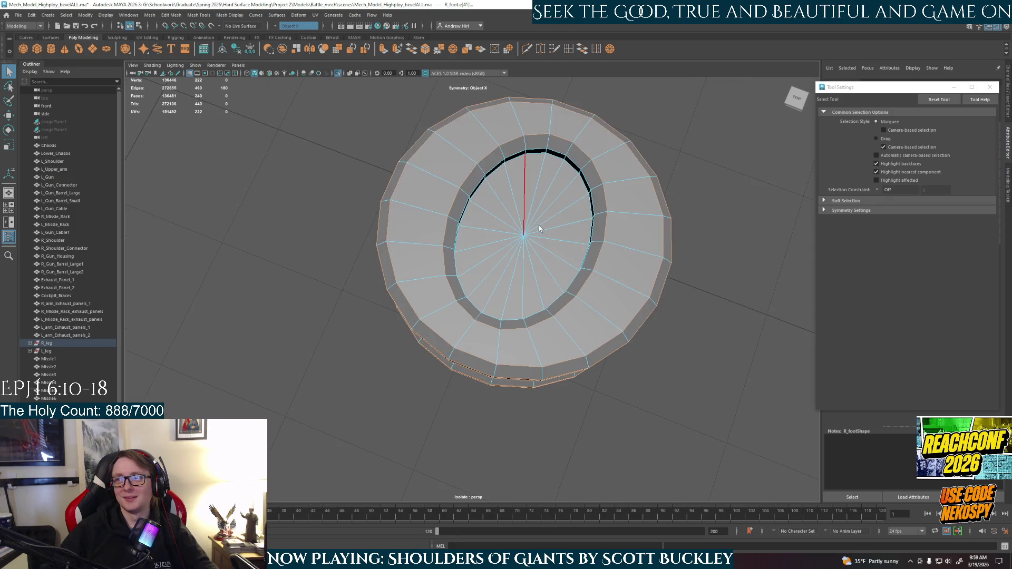
{"action": "left_click_drag", "start_coordinate": [538, 225], "coordinate": [575, 252], "text": "alt"}
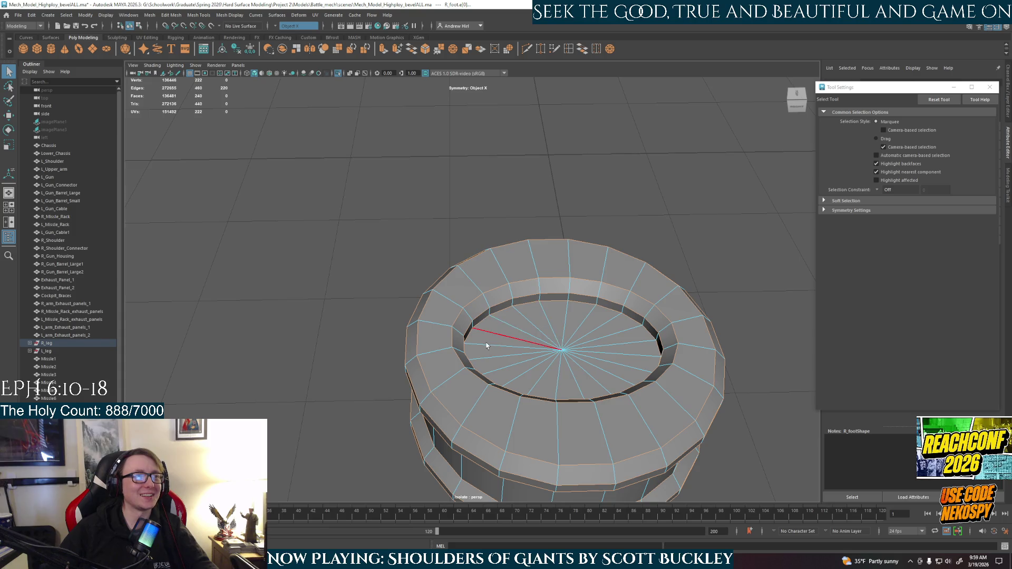
{"action": "scroll", "coordinate": [486, 345], "scroll_direction": "down", "scroll_amount": 2}
{"action": "scroll", "coordinate": [572, 335], "scroll_direction": "down", "scroll_amount": 2}
Bevel the ring's edge loops with a new Fraction value, deselect it and show the whole mech again
{"action": "key", "text": "ctrl+b"}
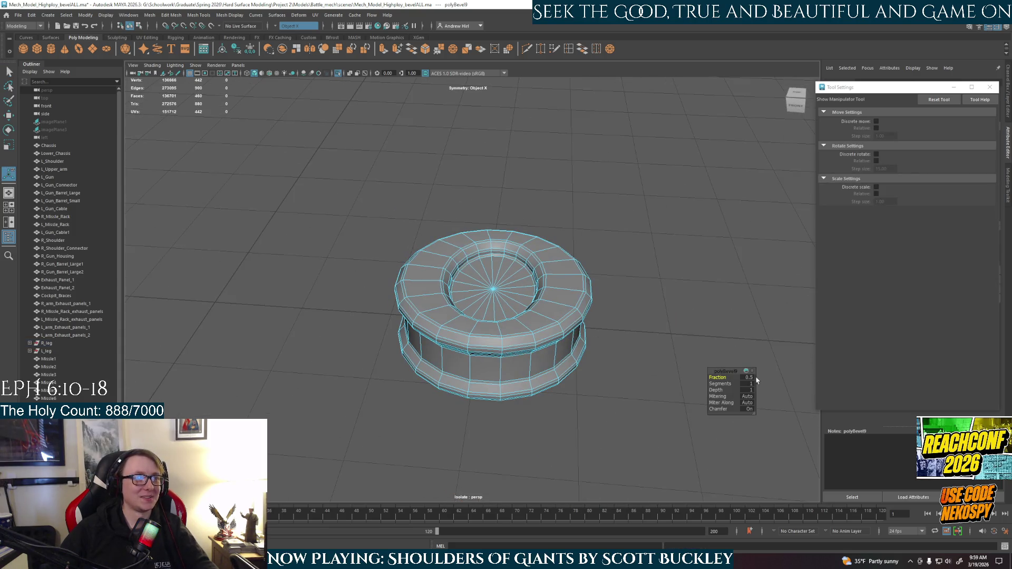
{"action": "left_click", "coordinate": [748, 378]}
{"action": "type", "text": "0.2"}
{"action": "key", "text": "Return"}
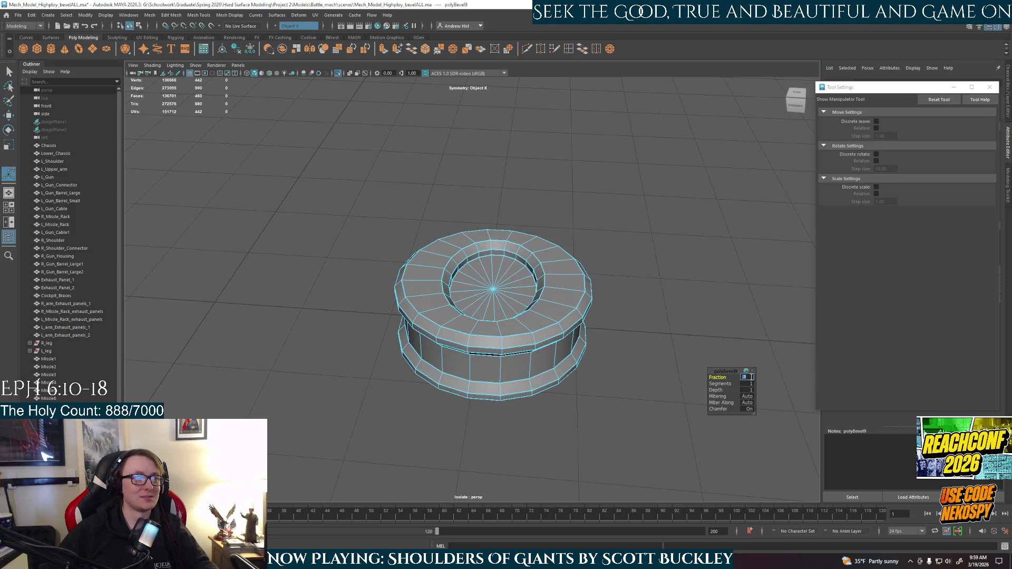
{"action": "key", "text": "Return"}
{"action": "right_click_drag", "start_coordinate": [596, 278], "coordinate": [596, 246]}
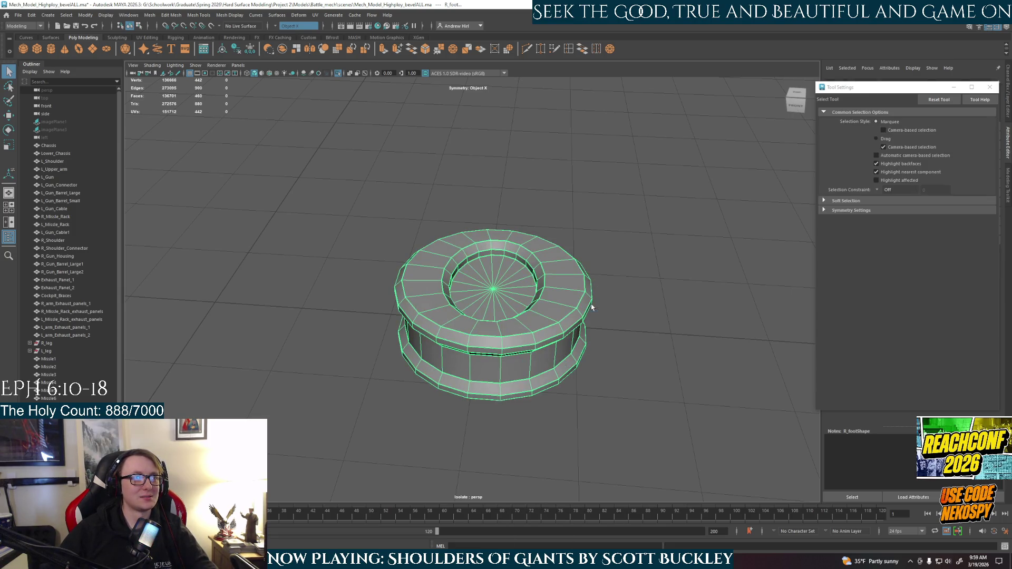
{"action": "left_click", "coordinate": [587, 355]}
{"action": "left_click_drag", "start_coordinate": [587, 355], "coordinate": [585, 344], "text": "alt"}
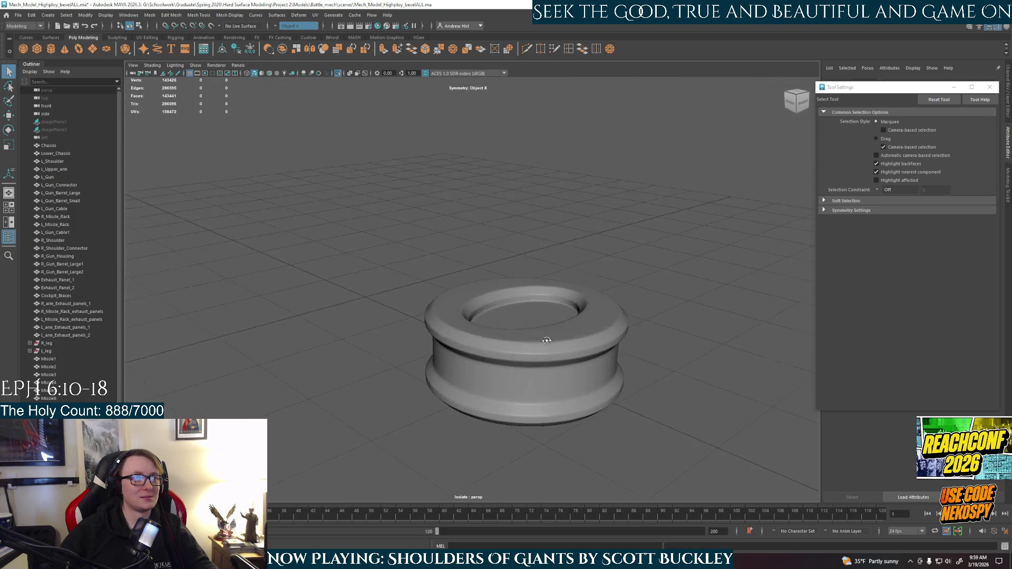
{"action": "key", "text": "ctrl+1"}
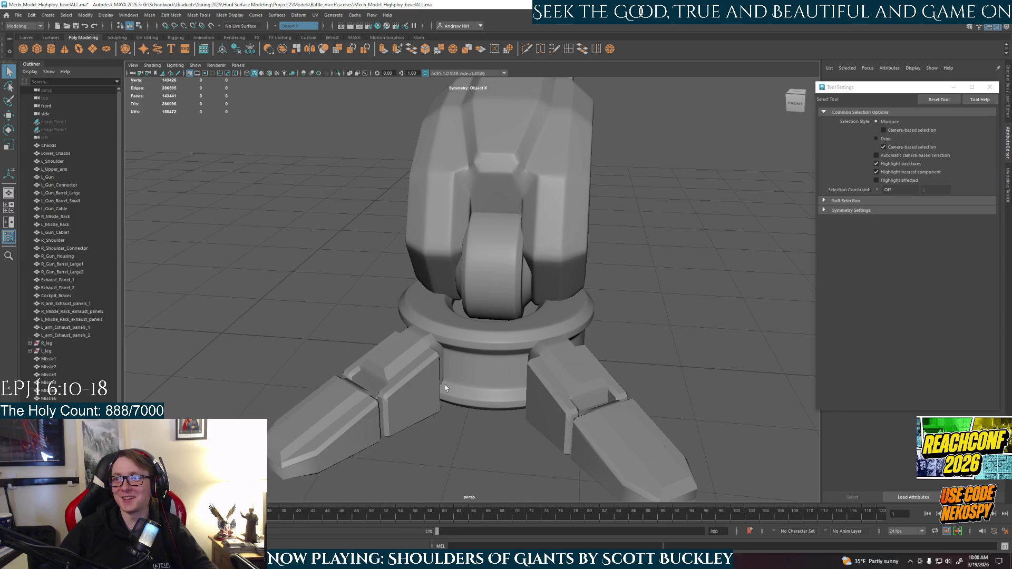
{"action": "scroll", "coordinate": [490, 358], "scroll_direction": "up", "scroll_amount": 3}
{"action": "scroll", "coordinate": [477, 350], "scroll_direction": "down", "scroll_amount": 1}
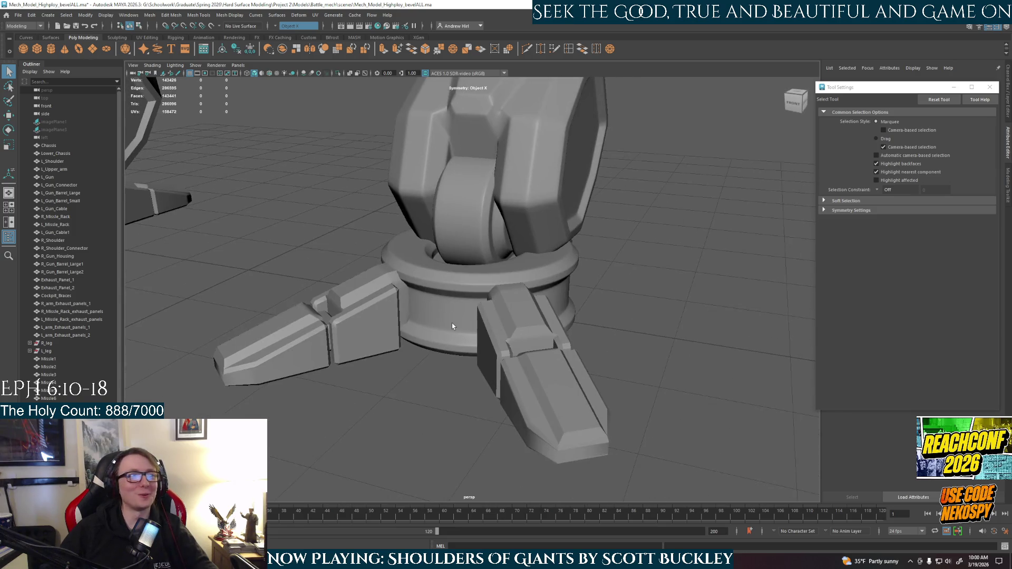
Select the foot's base cylinder, orbit the foot, then select the R_Toe2 block beside it
{"action": "left_click", "coordinate": [451, 324]}
{"action": "left_click_drag", "start_coordinate": [575, 349], "coordinate": [554, 339], "text": "alt"}
{"action": "left_click", "coordinate": [429, 316]}
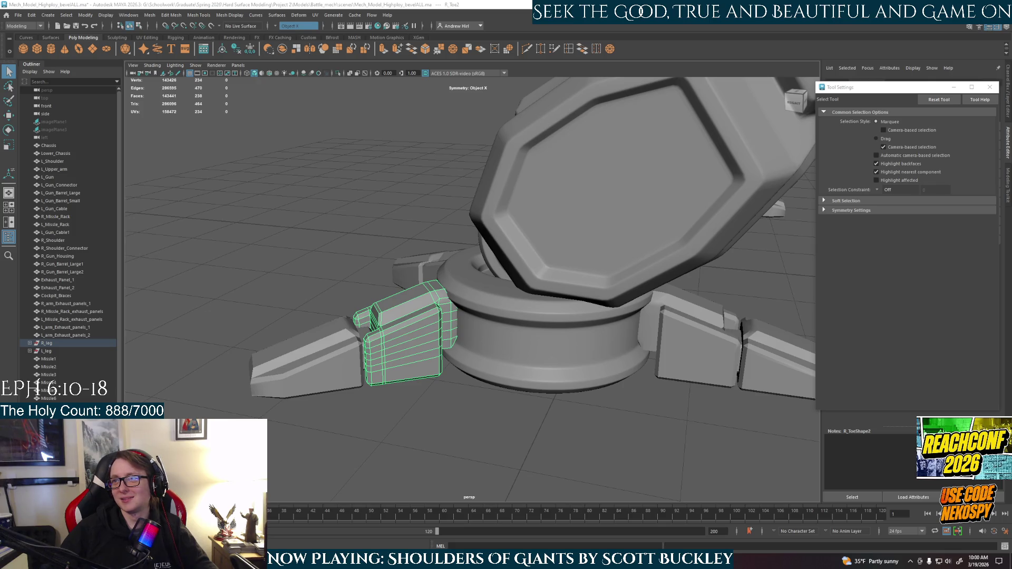
Bevel the edges of the R_Toe2 toe block beside the base ring
{"action": "left_click_drag", "start_coordinate": [419, 323], "coordinate": [473, 311], "text": "alt"}
{"action": "right_click_drag", "start_coordinate": [471, 311], "coordinate": [484, 332], "text": "alt"}
{"action": "left_click_drag", "start_coordinate": [490, 338], "coordinate": [485, 334], "text": "alt"}
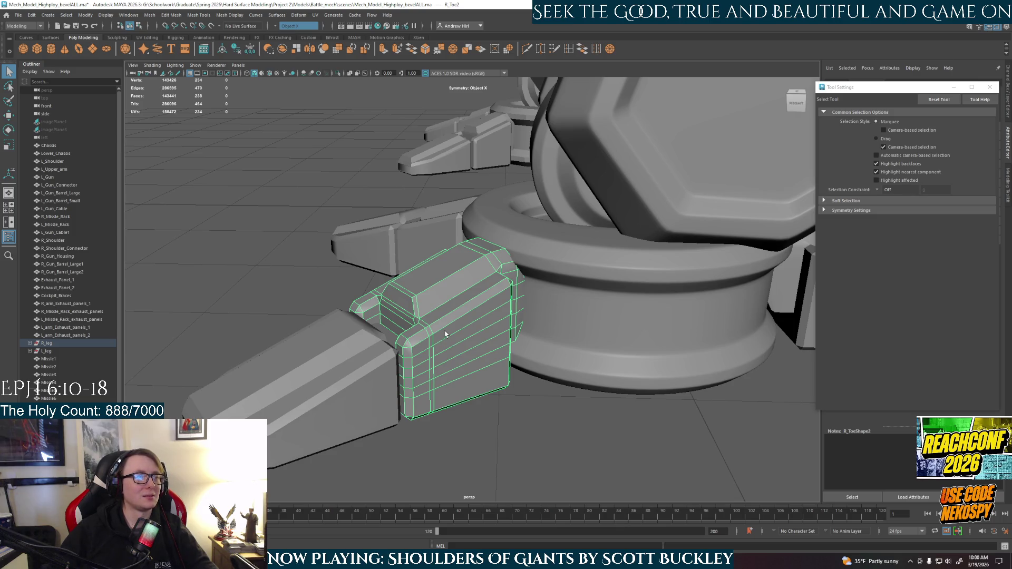
{"action": "key", "text": "b"}
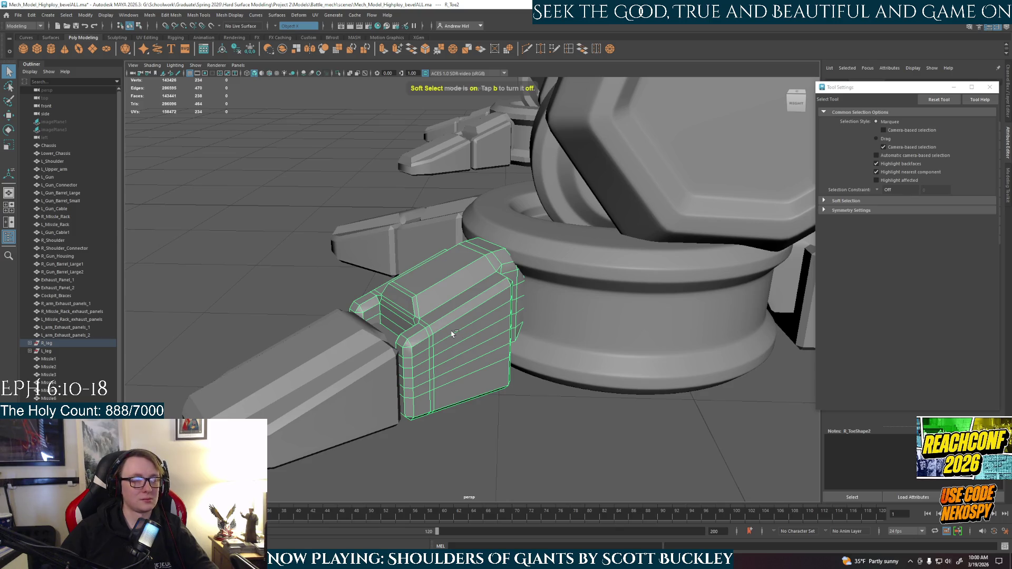
{"action": "key", "text": "ctrl+b"}
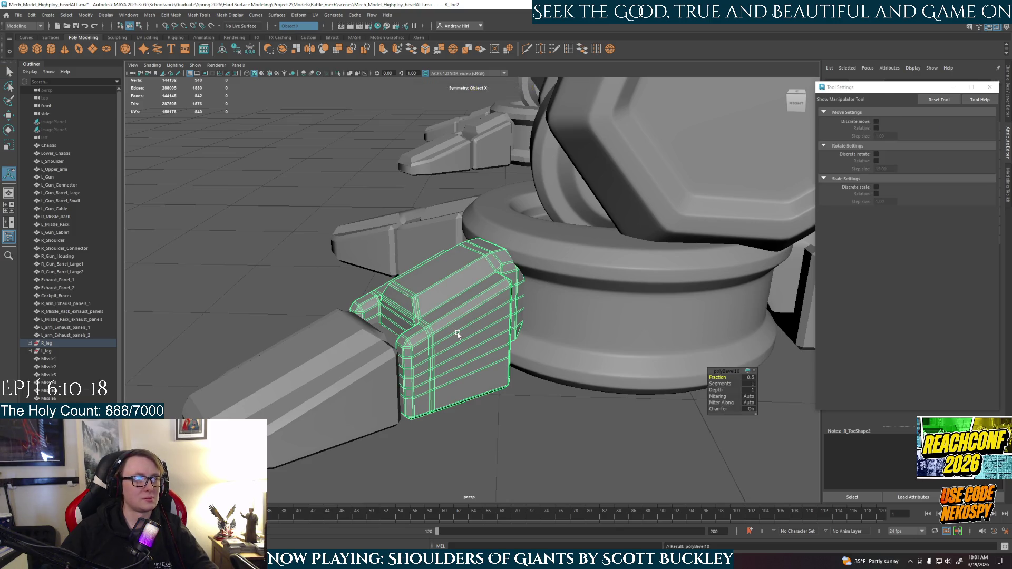
Reselect the toe block, then make the pointed toe tip R_Toe1 the active object
{"action": "left_click", "coordinate": [515, 409]}
{"action": "mouse_move", "coordinate": [446, 420]}
{"action": "left_mouse_down", "text": "alt"}
{"action": "mouse_move", "coordinate": [542, 364]}
{"action": "mouse_move", "coordinate": [538, 346]}
{"action": "mouse_move", "coordinate": [446, 362]}
{"action": "mouse_move", "coordinate": [517, 358]}
{"action": "left_mouse_up", "text": "alt"}
{"action": "left_click", "coordinate": [581, 352]}
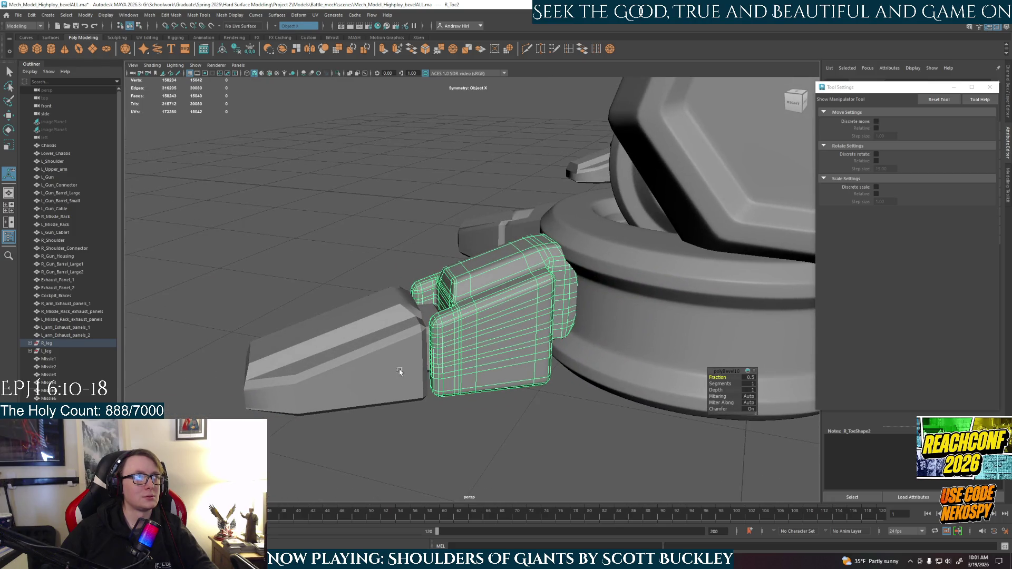
{"action": "left_click", "coordinate": [382, 373]}
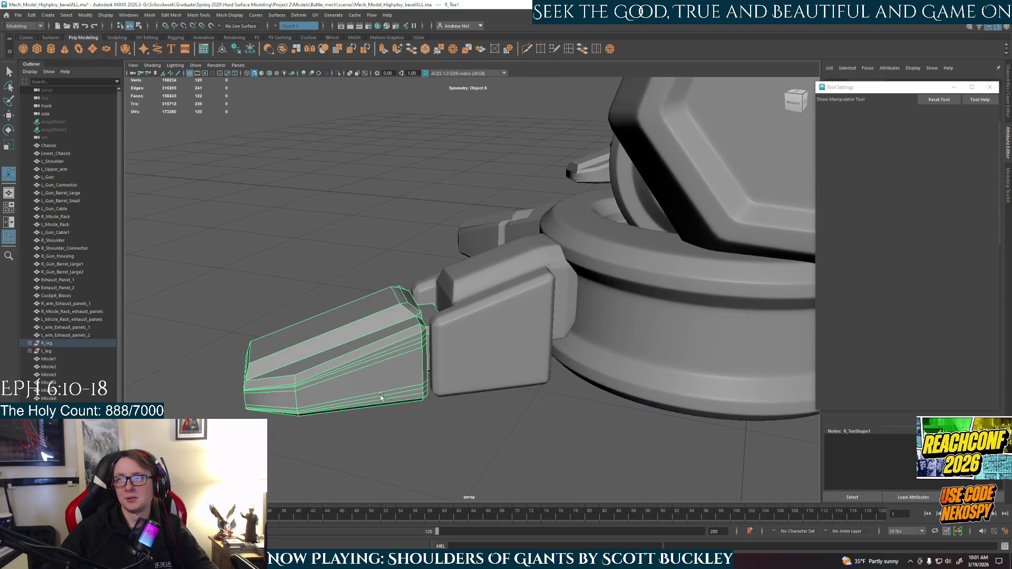
Bevel the edges of the pointed toe tip R_Toe1
{"action": "left_click_drag", "start_coordinate": [379, 393], "coordinate": [763, 240], "text": "alt"}
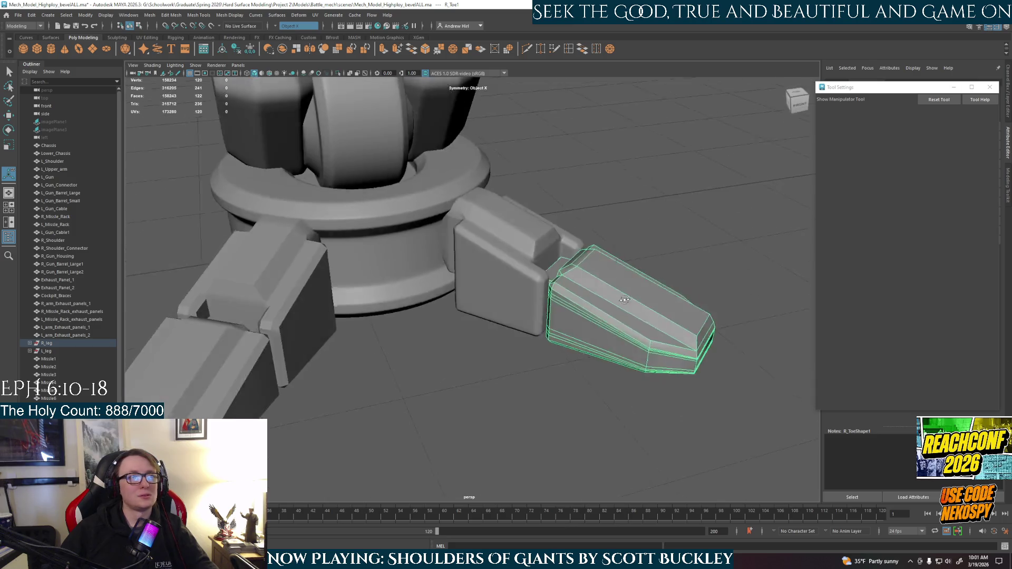
{"action": "left_click_drag", "start_coordinate": [583, 305], "coordinate": [522, 298], "text": "alt"}
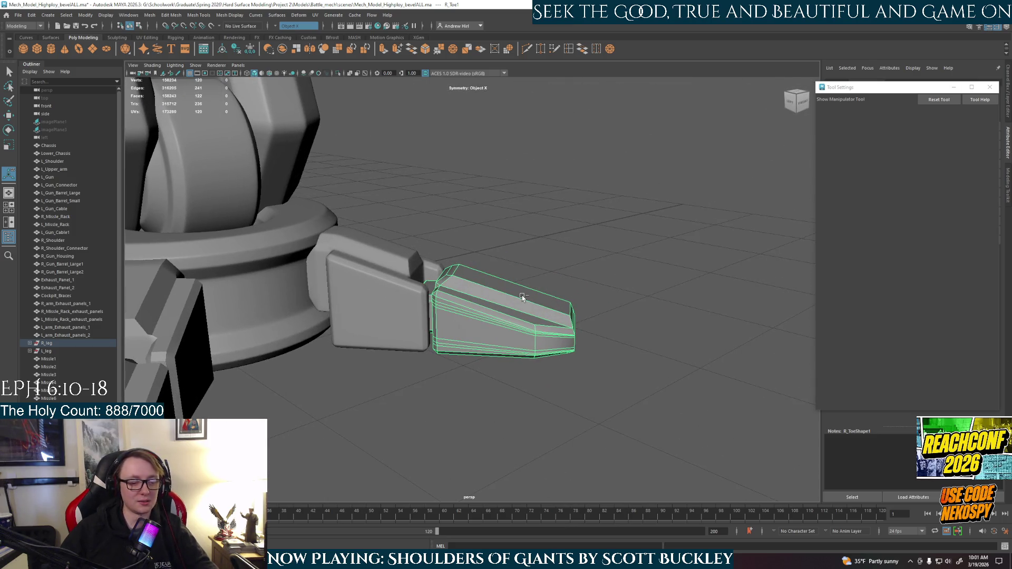
{"action": "key", "text": "ctrl+b"}
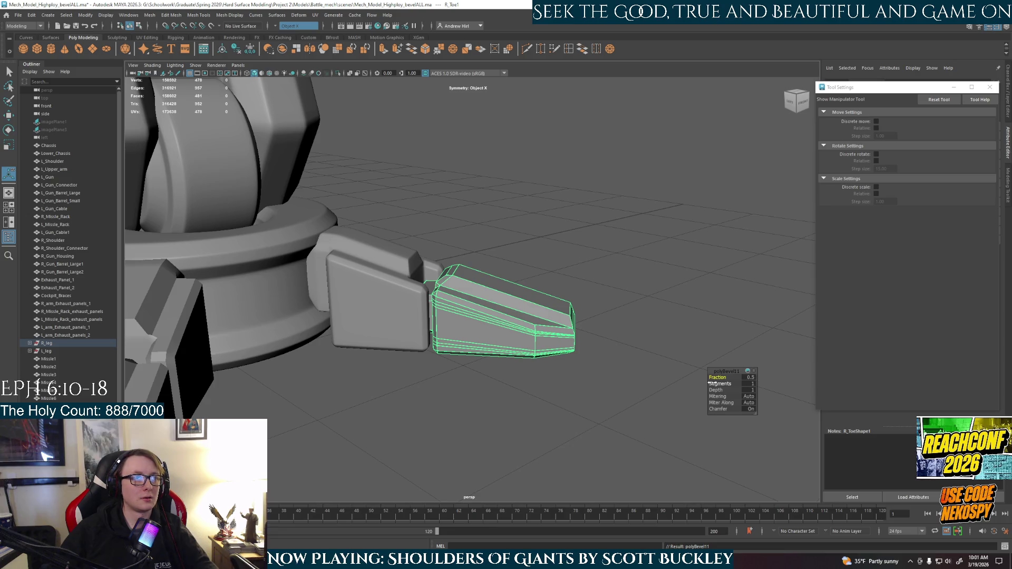
Deselect the toe tip and orbit to frontal views of the leg and foot
{"action": "left_click", "coordinate": [593, 354]}
{"action": "mouse_move", "coordinate": [592, 355]}
{"action": "left_mouse_down", "text": "alt"}
{"action": "mouse_move", "coordinate": [490, 364]}
{"action": "mouse_move", "coordinate": [483, 353]}
{"action": "left_mouse_up", "text": "alt"}
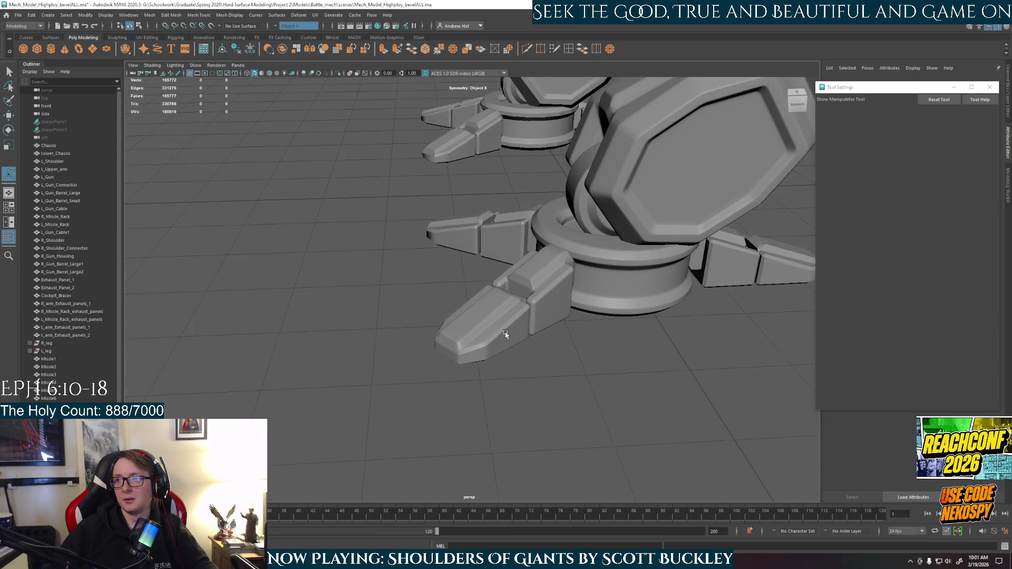
{"action": "mouse_move", "coordinate": [490, 332]}
{"action": "left_mouse_down", "text": "alt"}
{"action": "mouse_move", "coordinate": [601, 332]}
{"action": "mouse_move", "coordinate": [524, 384]}
{"action": "left_mouse_up", "text": "alt"}
{"action": "scroll", "coordinate": [524, 384], "scroll_direction": "up", "scroll_amount": 3}
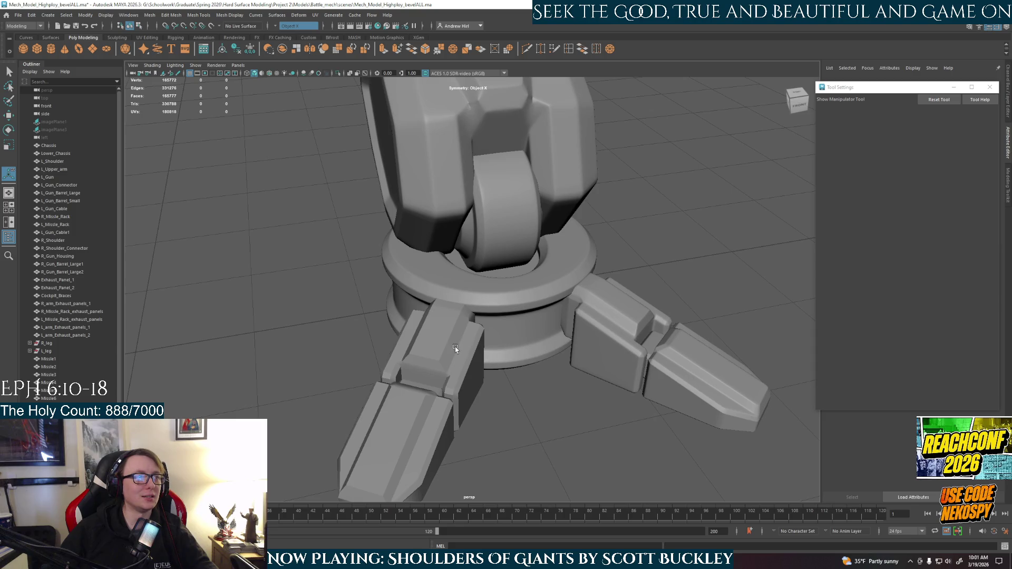
Bevel the near toe block, undo a smooth-preview misstep, and bevel it again
{"action": "left_click", "coordinate": [455, 348]}
{"action": "key", "text": "ctrl+b"}
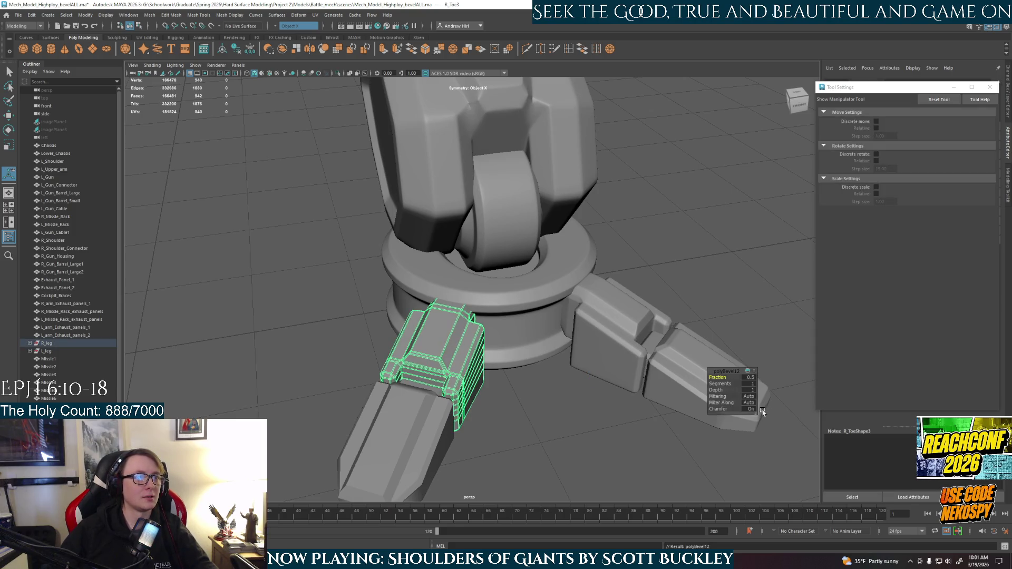
{"action": "key", "text": "3"}
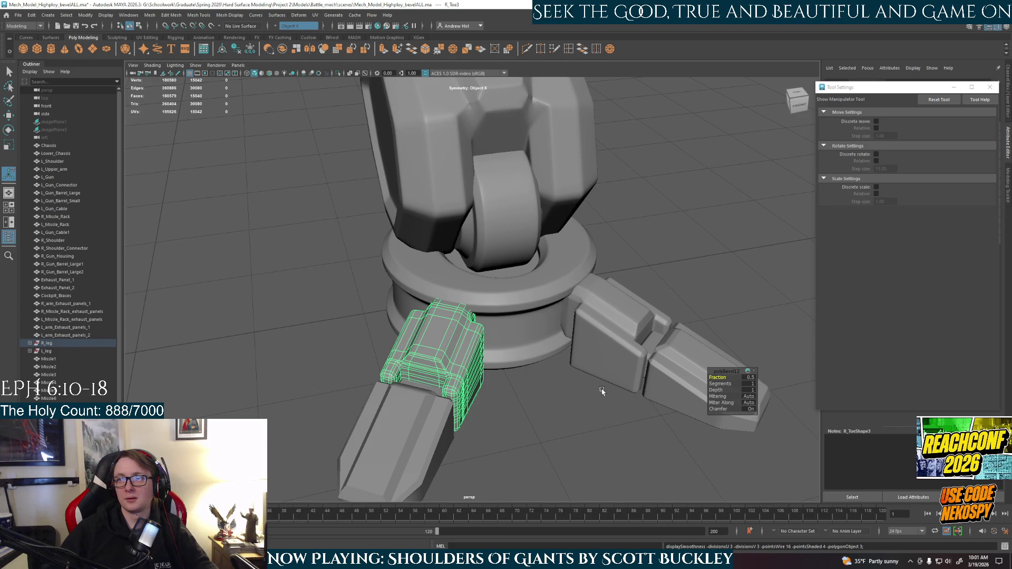
{"action": "key", "text": "ctrl+z"}
{"action": "key", "text": "ctrl+z"}
{"action": "key", "text": "ctrl+z"}
{"action": "key", "text": "shift+z"}
{"action": "key", "text": "1"}
{"action": "left_click_drag", "start_coordinate": [577, 408], "coordinate": [633, 420], "text": "alt"}
{"action": "key", "text": "ctrl+b"}
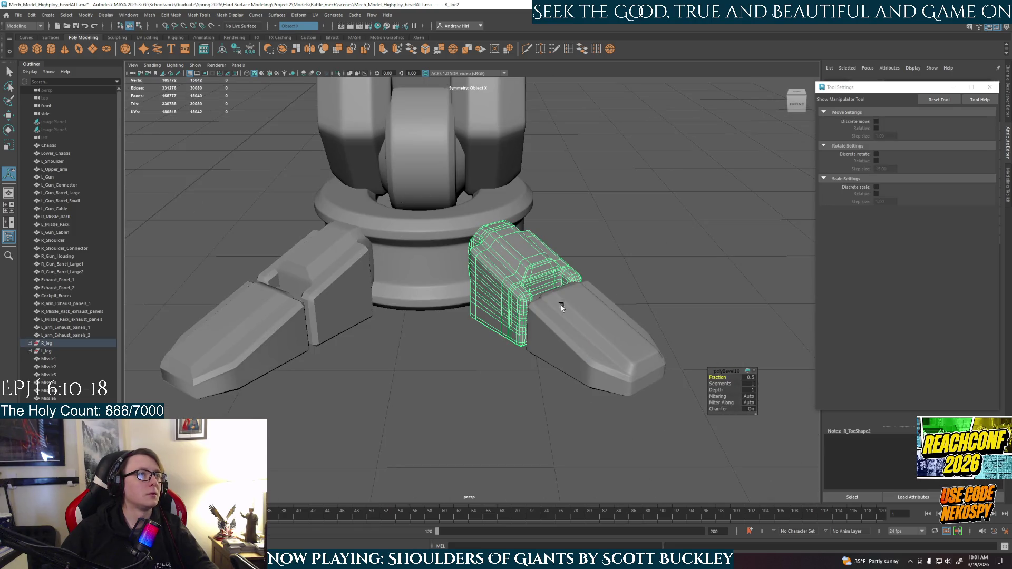
Convert the round foot base R_foot's smooth mesh preview to polygons
{"action": "left_click", "coordinate": [446, 261]}
{"action": "left_click", "coordinate": [415, 194]}
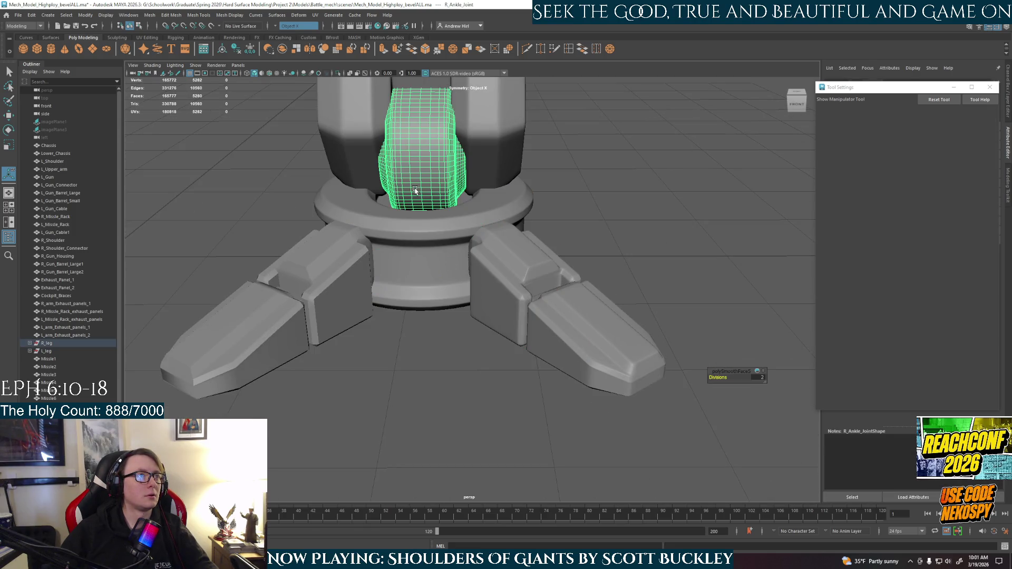
{"action": "left_click", "coordinate": [400, 264]}
{"action": "left_click", "coordinate": [85, 16]}
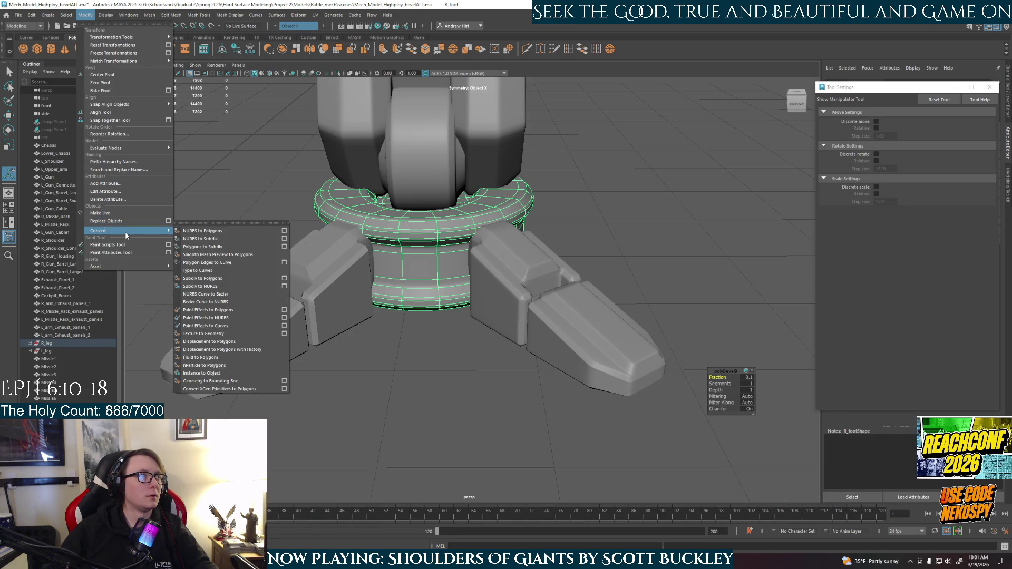
{"action": "left_click", "coordinate": [227, 254]}
{"action": "left_click", "coordinate": [424, 370]}
Convert the inner toe piece's smooth mesh preview to polygons and select the next toe
{"action": "left_click_drag", "start_coordinate": [452, 316], "coordinate": [578, 227], "text": "alt"}
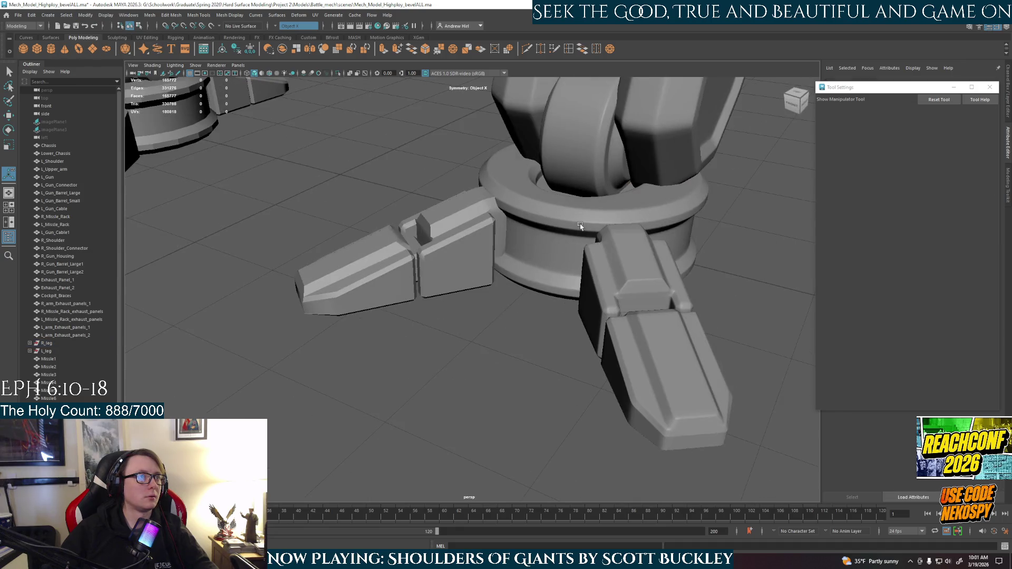
{"action": "left_click", "coordinate": [603, 265]}
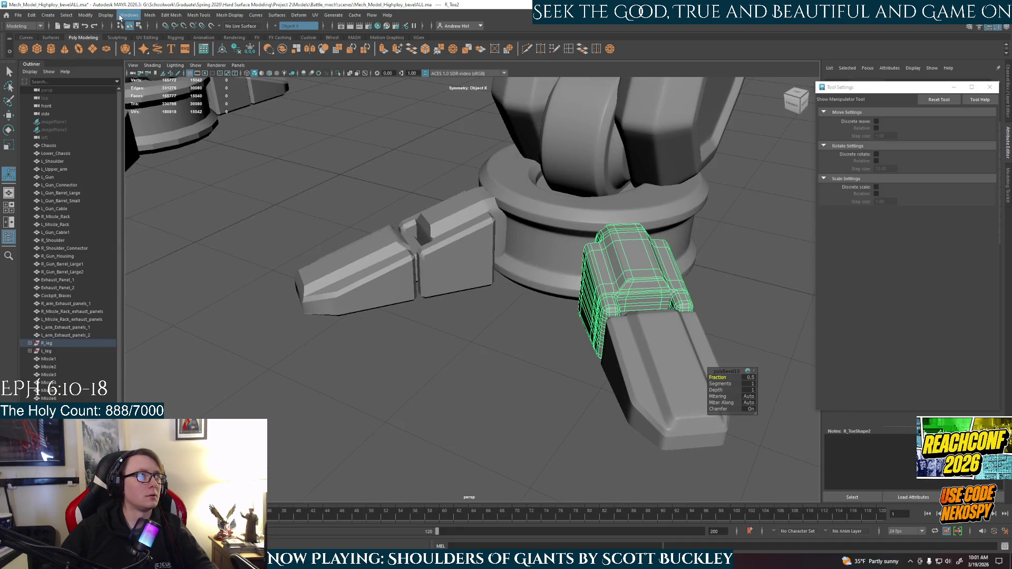
{"action": "left_click", "coordinate": [79, 16]}
{"action": "mouse_move", "coordinate": [110, 229]}
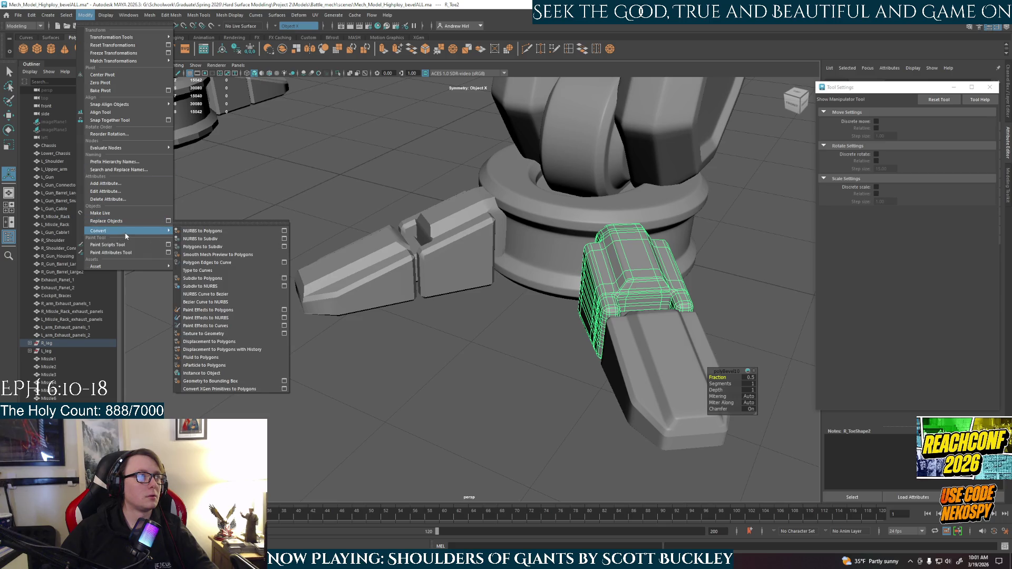
{"action": "left_click", "coordinate": [216, 255]}
{"action": "left_click", "coordinate": [395, 377]}
{"action": "left_click_drag", "start_coordinate": [395, 376], "coordinate": [448, 377], "text": "alt"}
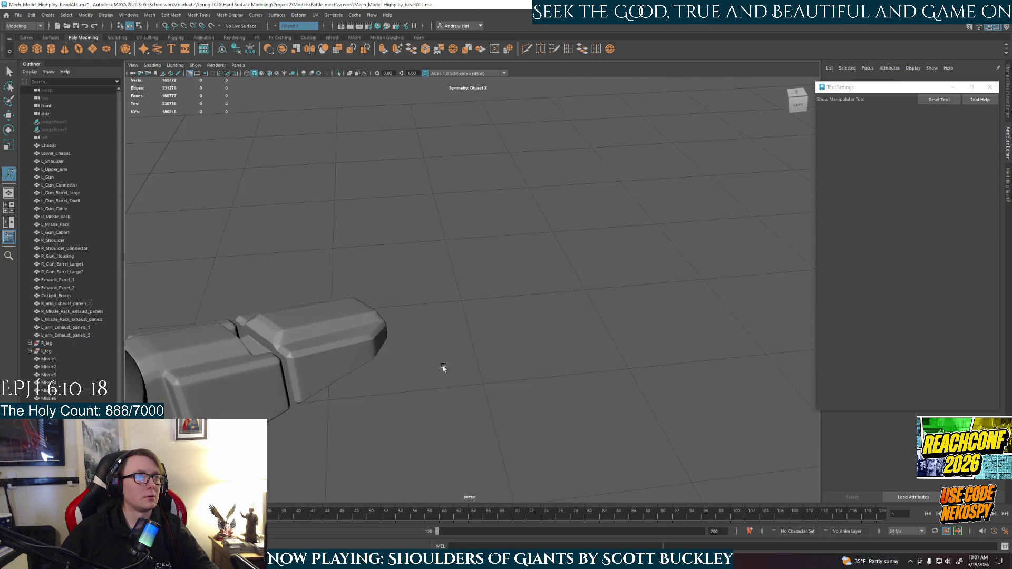
{"action": "left_click", "coordinate": [307, 361]}
{"action": "left_click_drag", "start_coordinate": [306, 361], "coordinate": [493, 380], "text": "alt"}
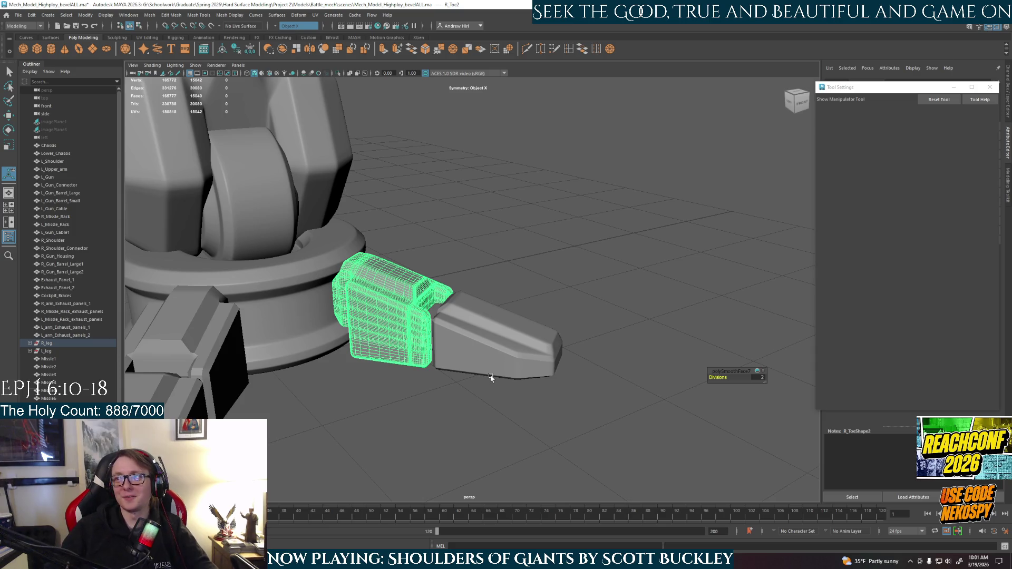
Bevel the front toe tip R_Toe1 and convert its smooth preview to polygons
{"action": "left_click", "coordinate": [490, 378]}
{"action": "key", "text": "ctrl+b"}
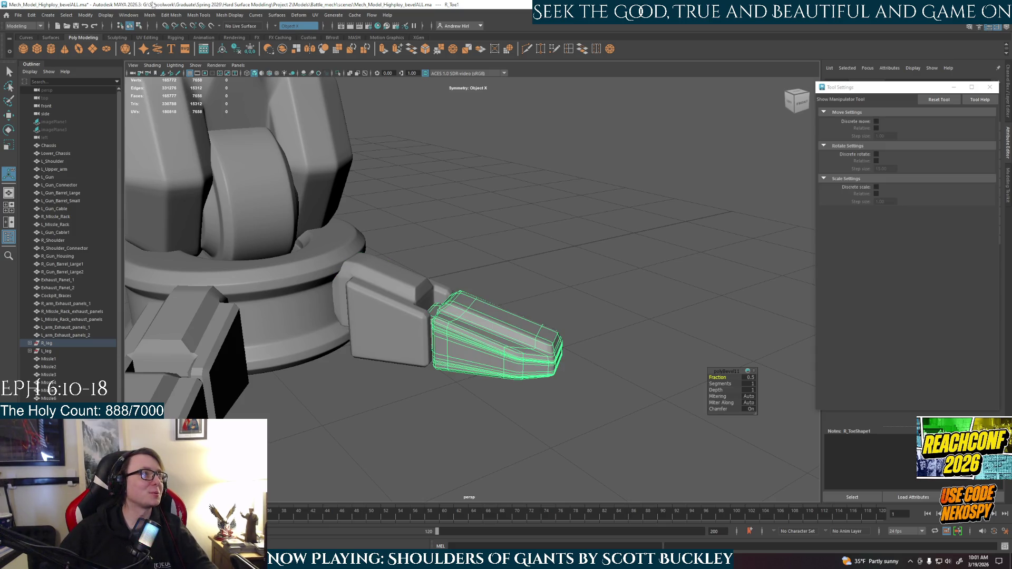
{"action": "left_click", "coordinate": [85, 15]}
{"action": "mouse_move", "coordinate": [119, 229]}
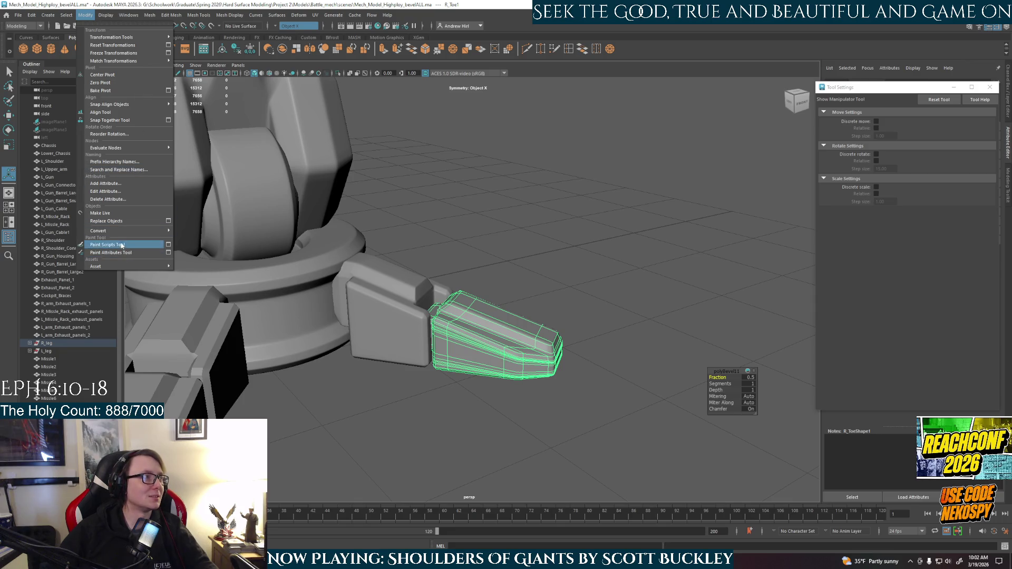
{"action": "left_click", "coordinate": [218, 254]}
{"action": "left_click", "coordinate": [569, 339]}
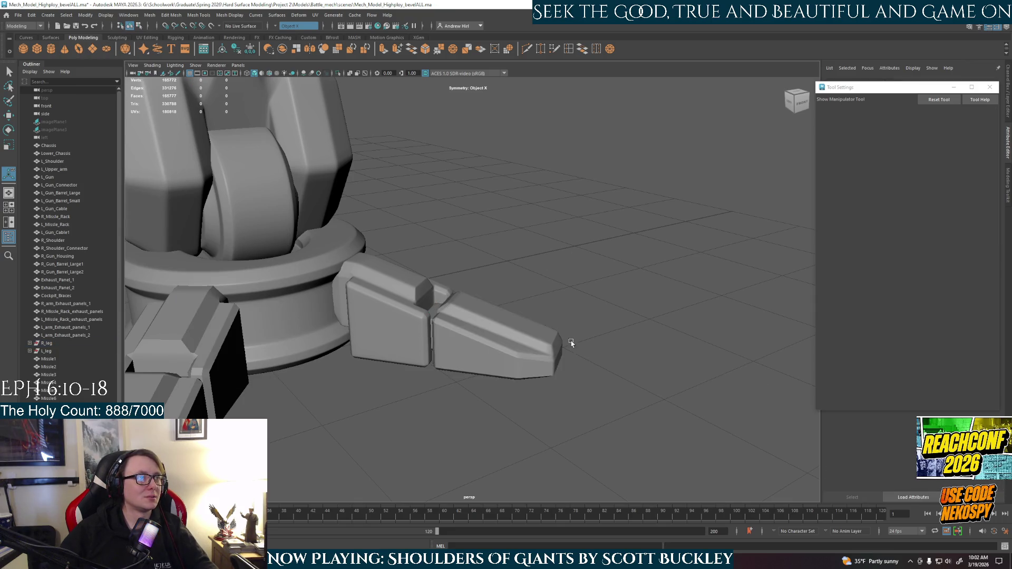
Orbit around the foot and mech base and select the side toe block
{"action": "left_click_drag", "start_coordinate": [569, 339], "coordinate": [522, 351], "text": "alt"}
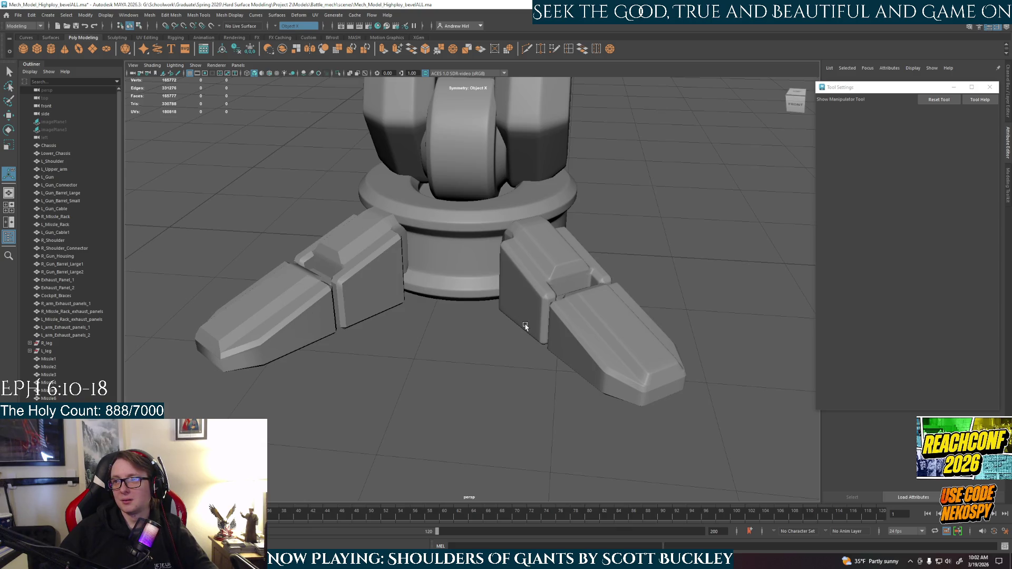
{"action": "mouse_move", "coordinate": [488, 338]}
{"action": "left_mouse_down", "text": "alt"}
{"action": "mouse_move", "coordinate": [398, 367]}
{"action": "mouse_move", "coordinate": [672, 350]}
{"action": "left_mouse_up", "text": "alt"}
{"action": "scroll", "coordinate": [672, 351], "scroll_direction": "up", "scroll_amount": 3}
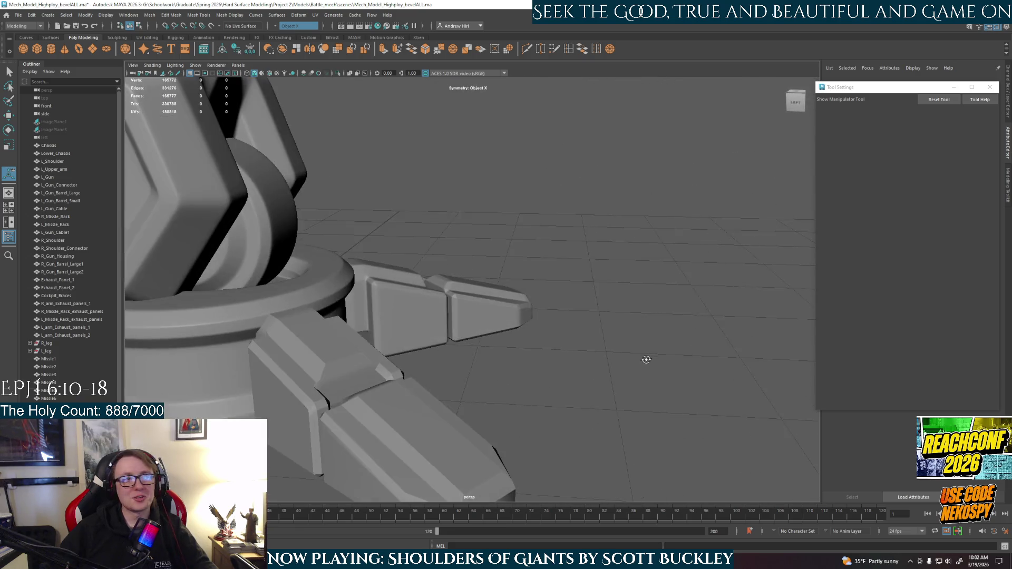
{"action": "left_click", "coordinate": [357, 356]}
{"action": "left_click_drag", "start_coordinate": [622, 293], "coordinate": [672, 302], "text": "alt"}
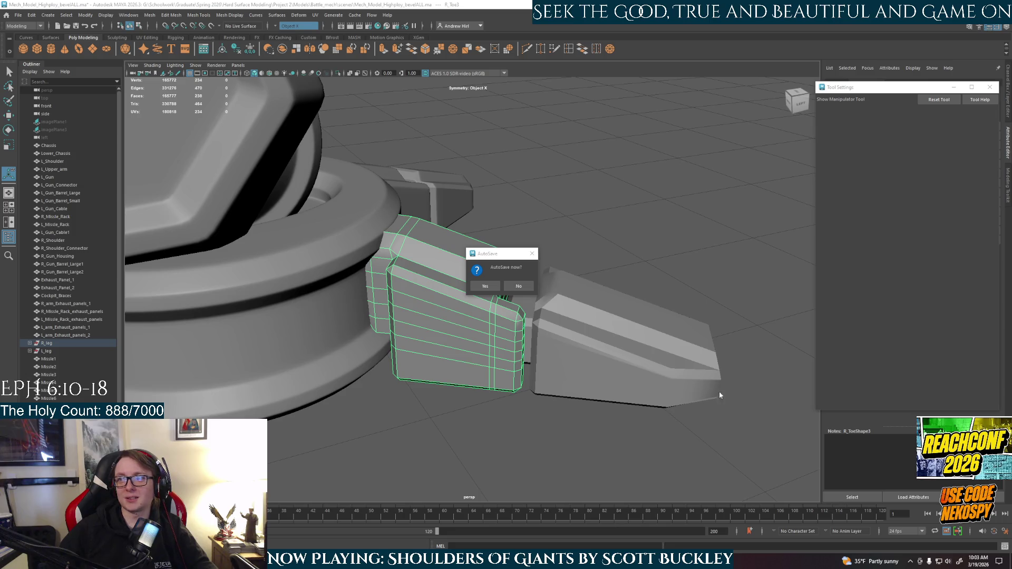
Accept the AutoSave prompt to save the scene now
{"action": "left_click", "coordinate": [485, 287]}
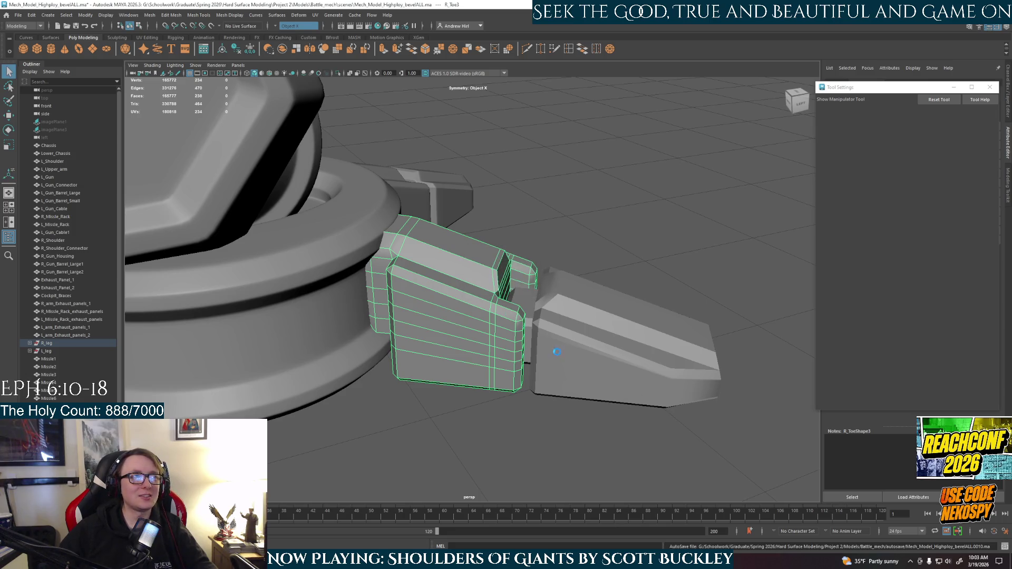
{"action": "left_click_drag", "start_coordinate": [490, 287], "coordinate": [535, 345], "text": "alt"}
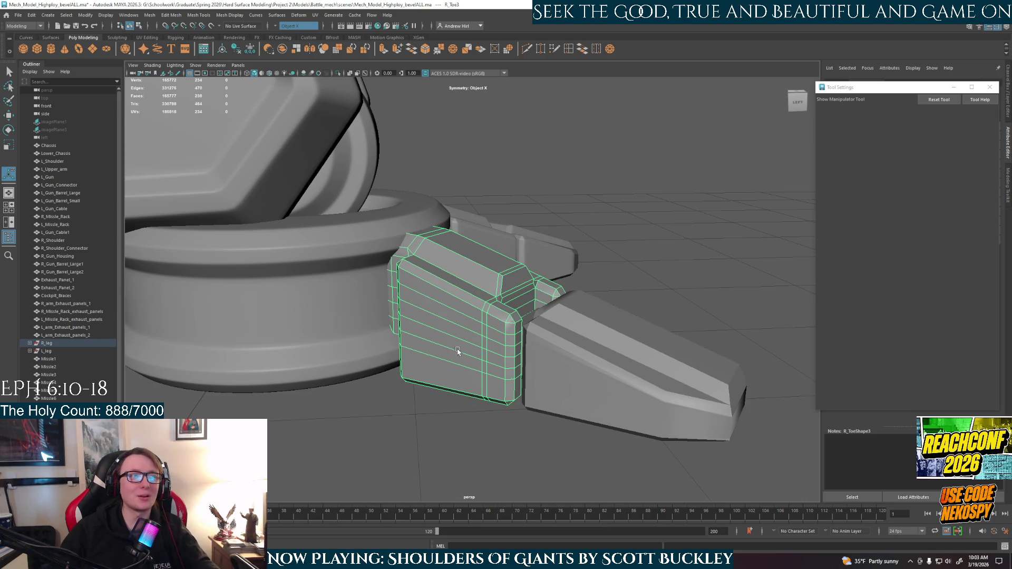
{"action": "left_click_drag", "start_coordinate": [477, 355], "coordinate": [473, 361], "text": "alt"}
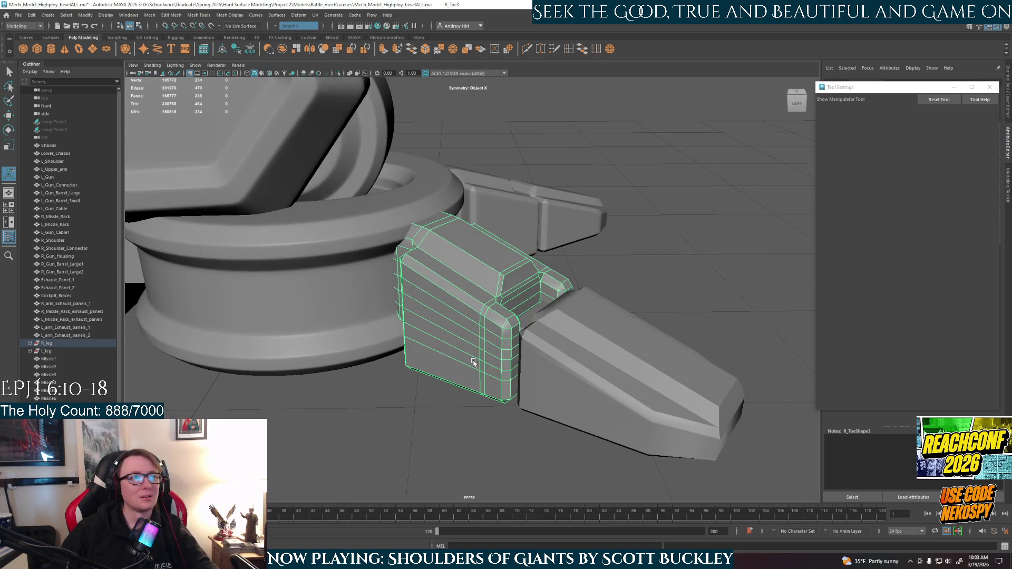
Bevel the side toe block R_Toe3, preview it smoothed and attempt a first conversion
{"action": "key", "text": "ctrl+b"}
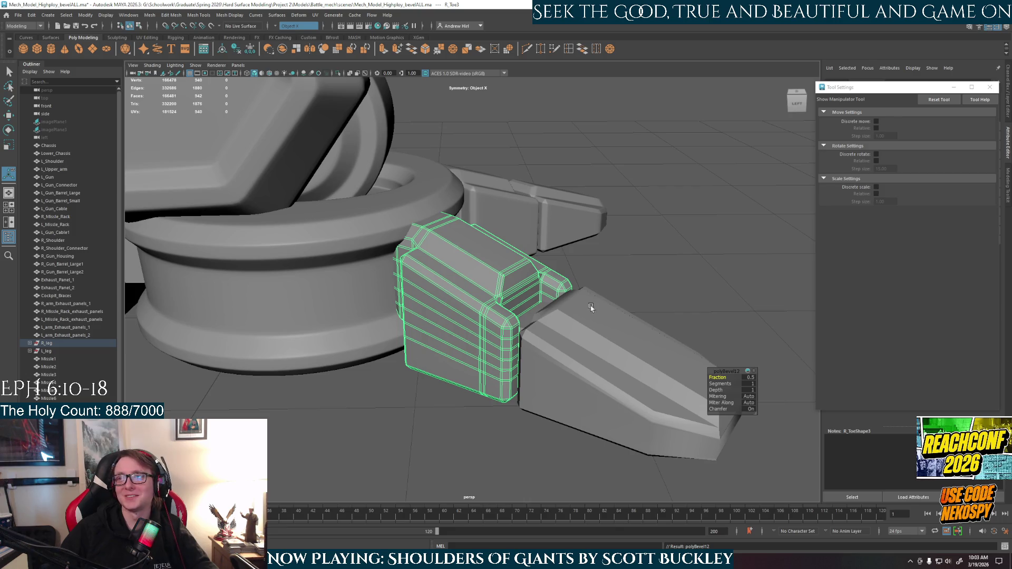
{"action": "key", "text": "3"}
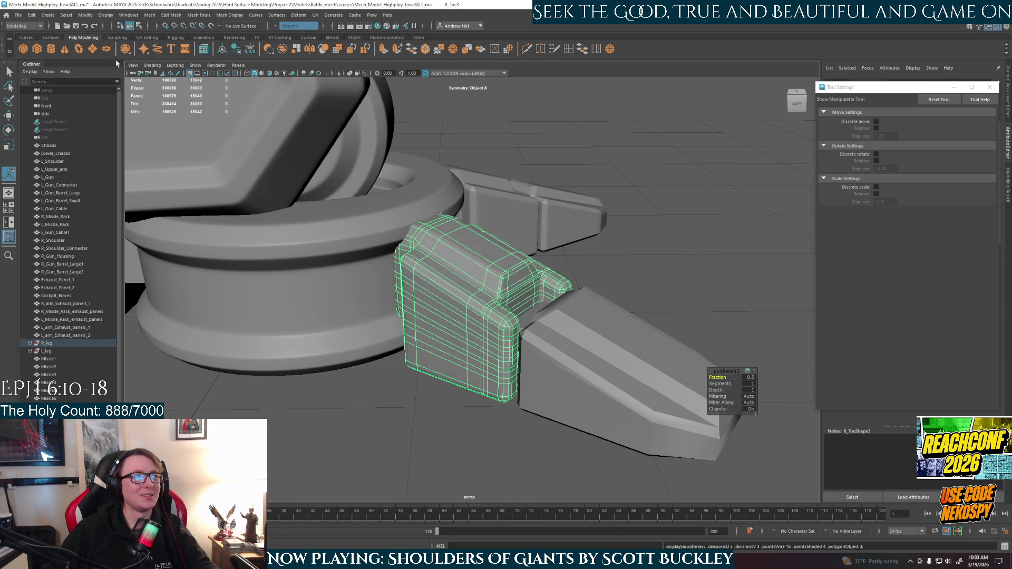
{"action": "left_click", "coordinate": [673, 256]}
{"action": "key", "text": "ctrl+z"}
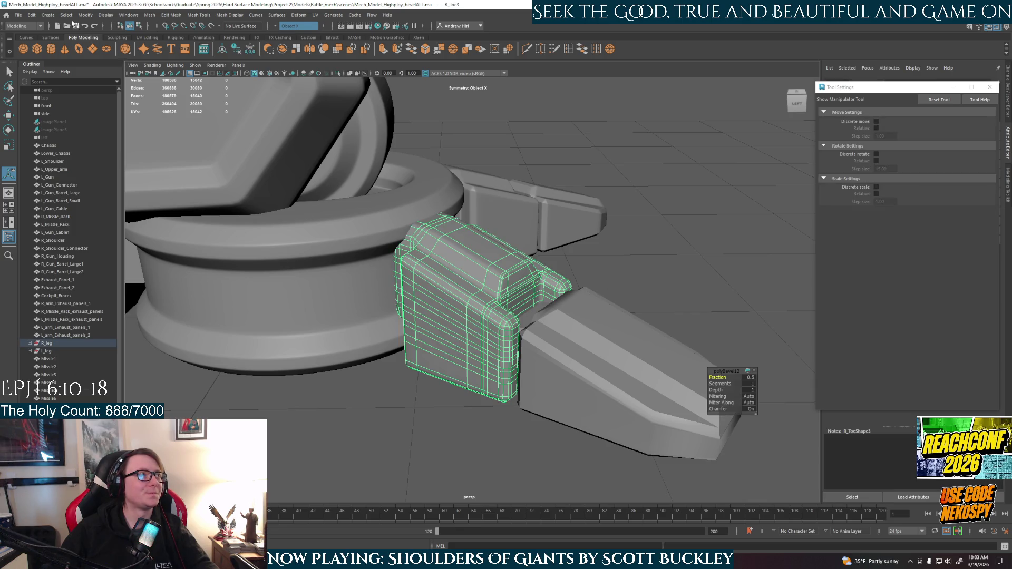
{"action": "left_click", "coordinate": [85, 15]}
{"action": "left_click", "coordinate": [668, 297]}
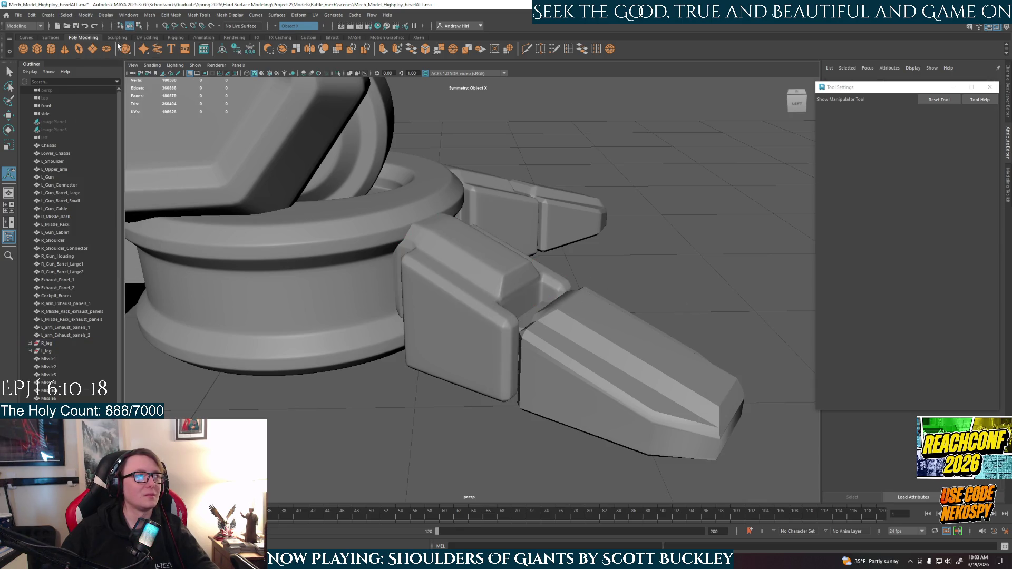
{"action": "mouse_move", "coordinate": [490, 325]}
{"action": "left_mouse_down", "text": "alt"}
{"action": "mouse_move", "coordinate": [498, 358]}
{"action": "mouse_move", "coordinate": [644, 335]}
{"action": "left_mouse_up", "text": "alt"}
Bevel the side toe block again and convert its smooth mesh preview to polygons
{"action": "left_click", "coordinate": [534, 278]}
{"action": "key", "text": "ctrl+b"}
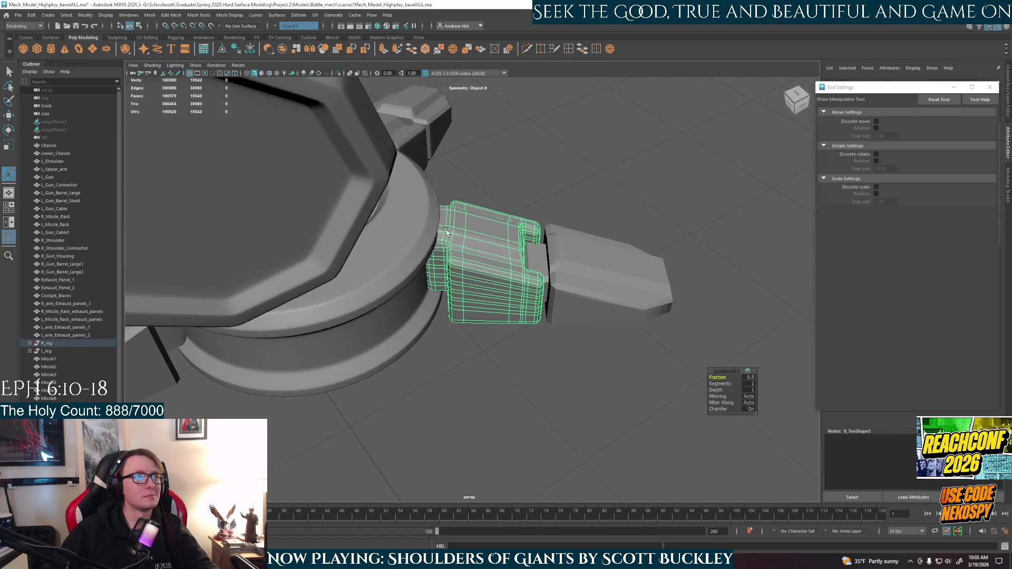
{"action": "left_click", "coordinate": [85, 15]}
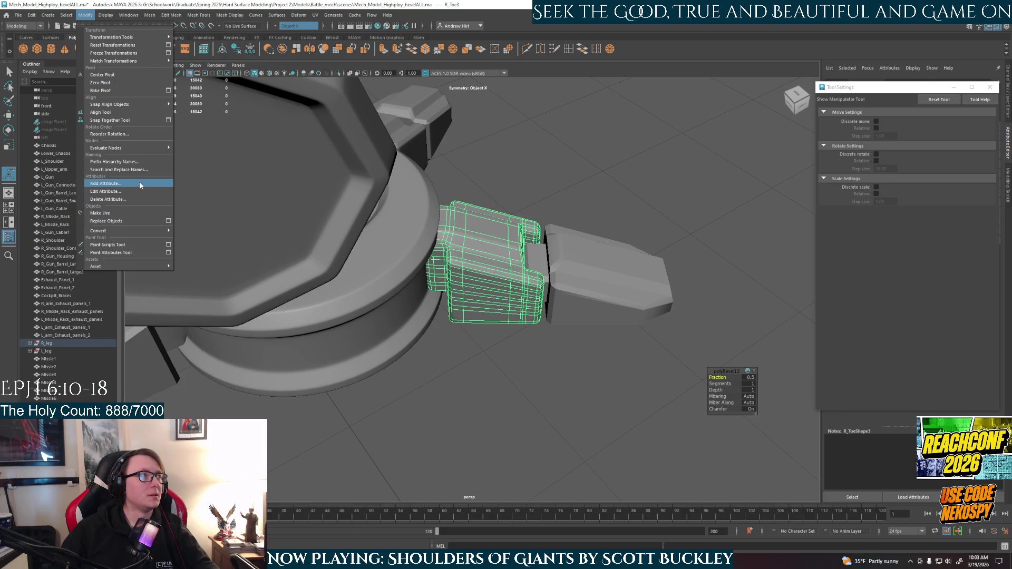
{"action": "mouse_move", "coordinate": [111, 230]}
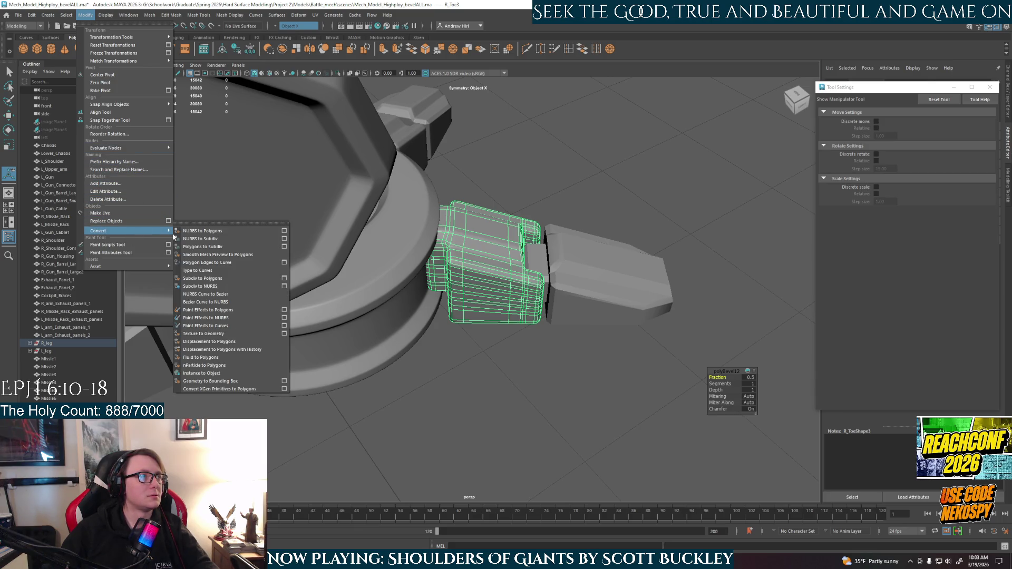
{"action": "left_click", "coordinate": [230, 255]}
{"action": "left_click", "coordinate": [662, 409]}
{"action": "mouse_move", "coordinate": [662, 409]}
{"action": "left_mouse_down", "text": "alt"}
{"action": "mouse_move", "coordinate": [601, 369]}
{"action": "mouse_move", "coordinate": [590, 381]}
{"action": "mouse_move", "coordinate": [607, 390]}
{"action": "left_mouse_up", "text": "alt"}
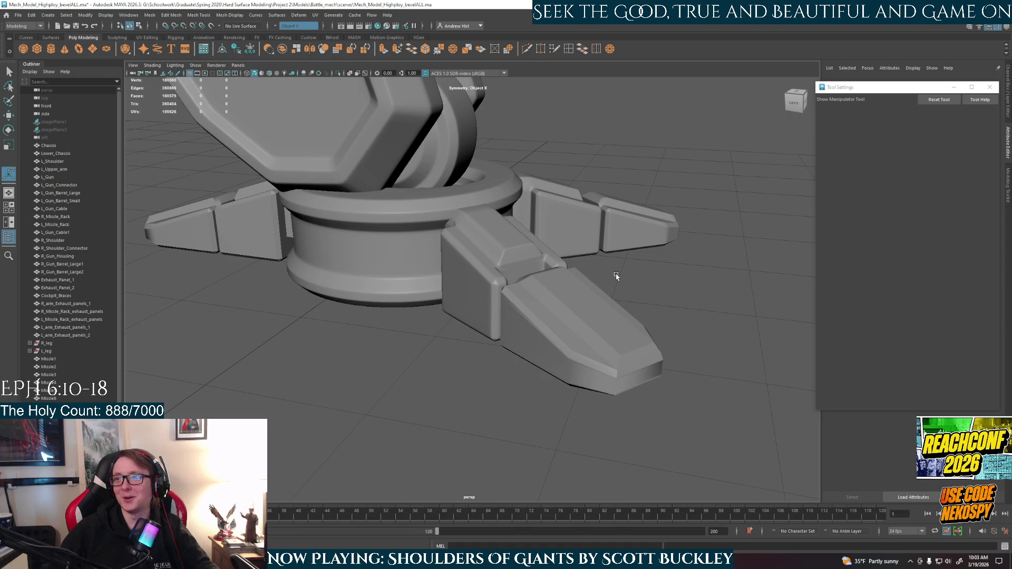
Bevel the long front toe, redoing the bevel once, and preview it smoothed
{"action": "left_click", "coordinate": [576, 265]}
{"action": "mouse_move", "coordinate": [543, 350]}
{"action": "left_mouse_down", "text": "alt"}
{"action": "mouse_move", "coordinate": [583, 362]}
{"action": "mouse_move", "coordinate": [551, 360]}
{"action": "left_mouse_up", "text": "alt"}
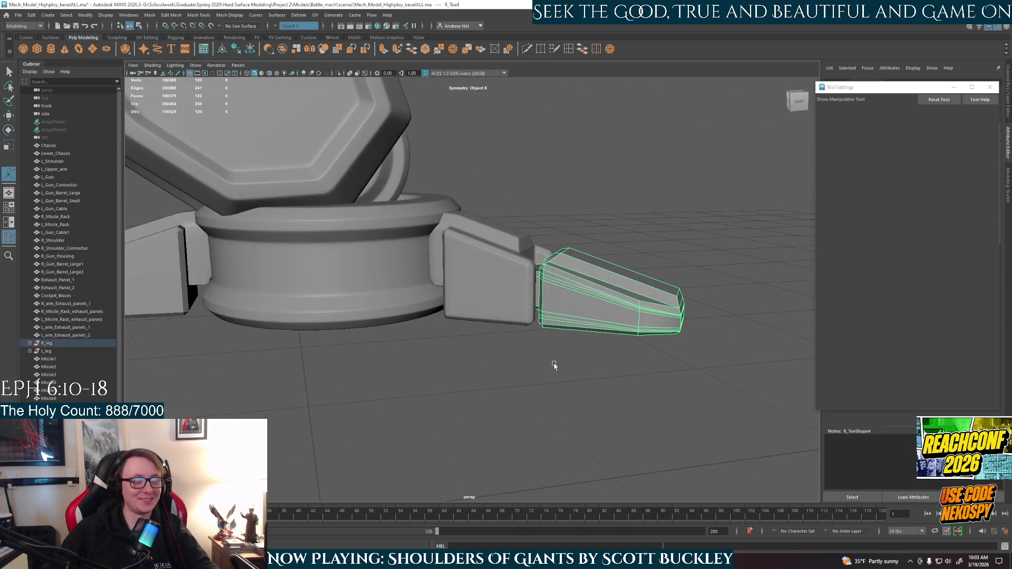
{"action": "key", "text": "ctrl+b"}
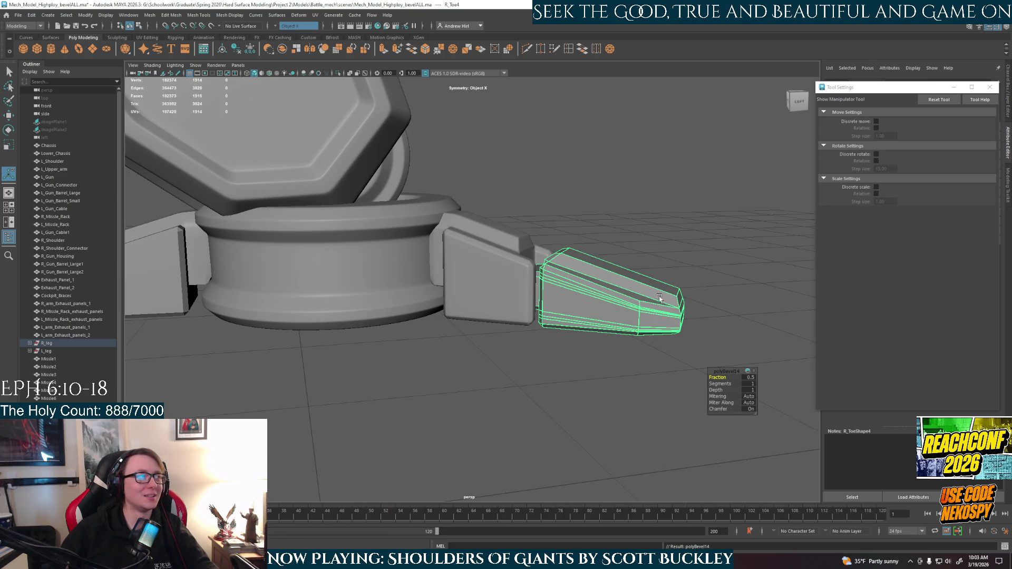
{"action": "key", "text": "f"}
{"action": "key", "text": "ctrl+z"}
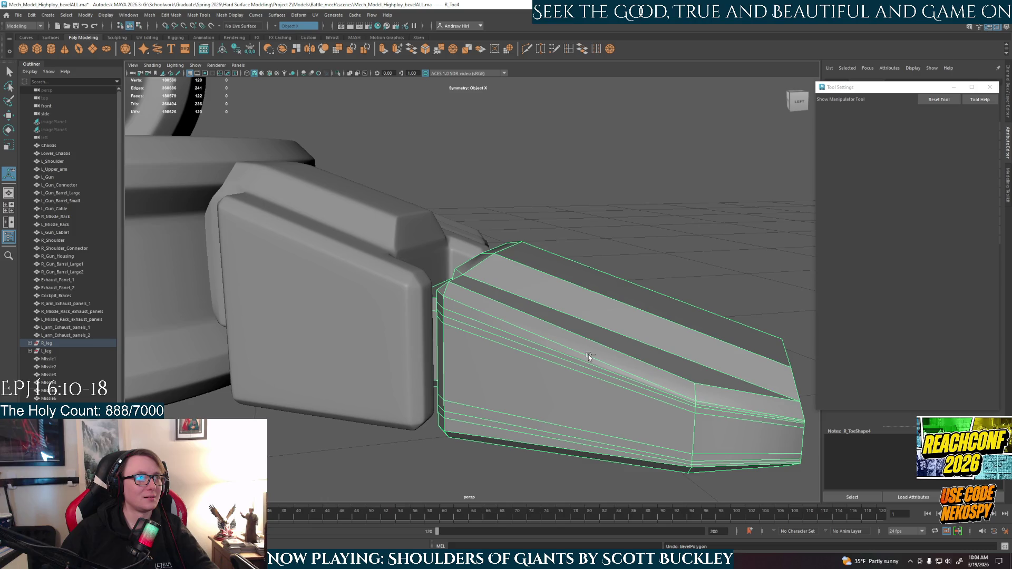
{"action": "key", "text": "ctrl+b"}
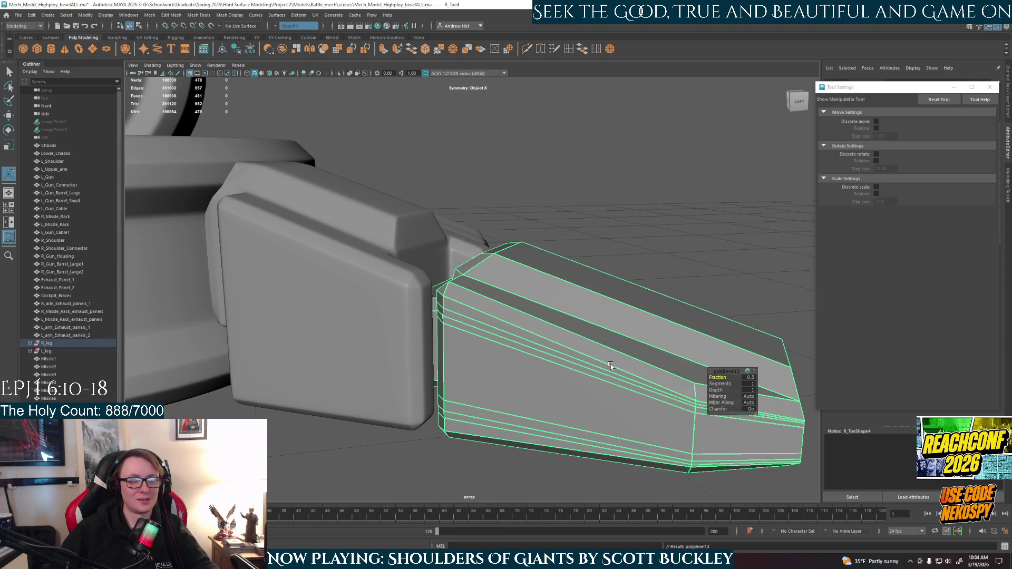
{"action": "key", "text": "3"}
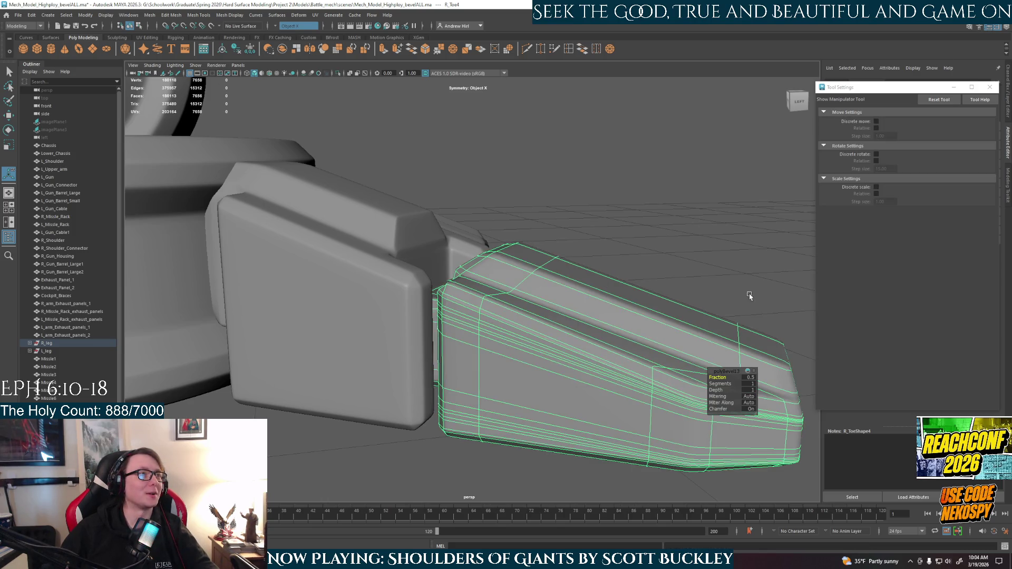
{"action": "left_click", "coordinate": [687, 308]}
{"action": "scroll", "coordinate": [688, 309], "scroll_direction": "down", "scroll_amount": 3}
Convert the front toe's smooth mesh preview to polygons and pull back to the whole mech
{"action": "left_click_drag", "start_coordinate": [688, 308], "coordinate": [570, 364], "text": "alt"}
{"action": "left_click", "coordinate": [570, 365]}
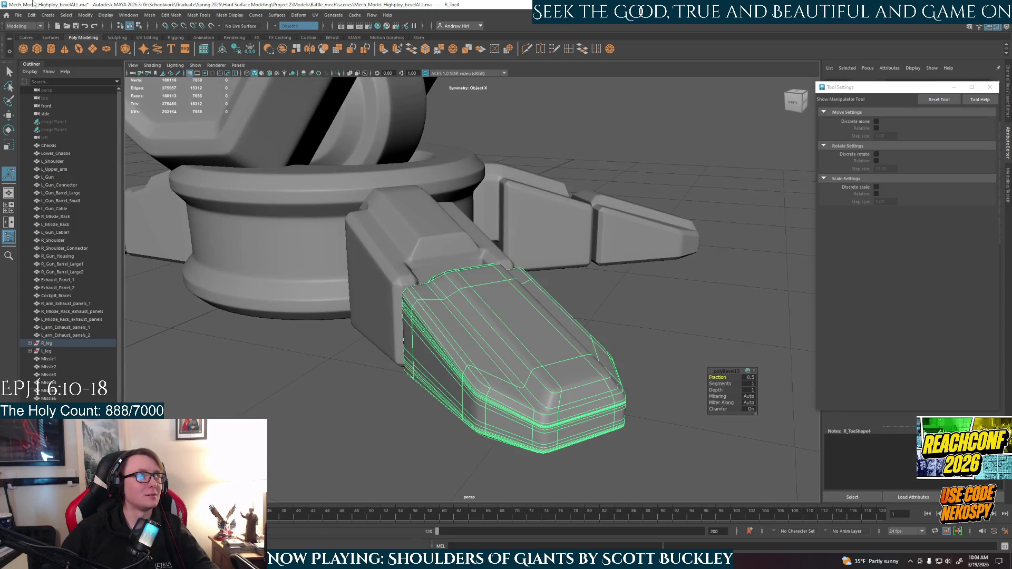
{"action": "left_click", "coordinate": [31, 14]}
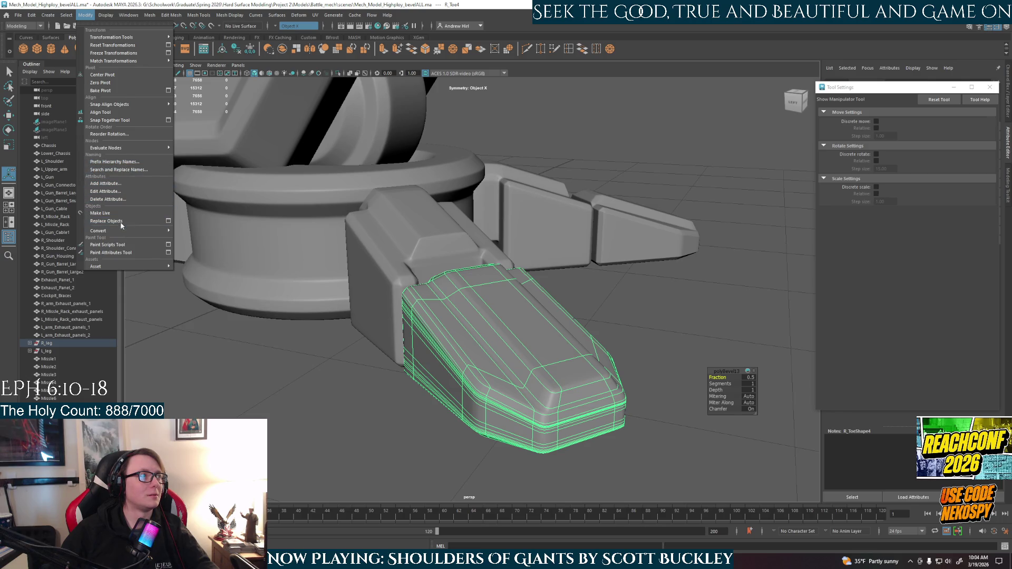
{"action": "mouse_move", "coordinate": [119, 231]}
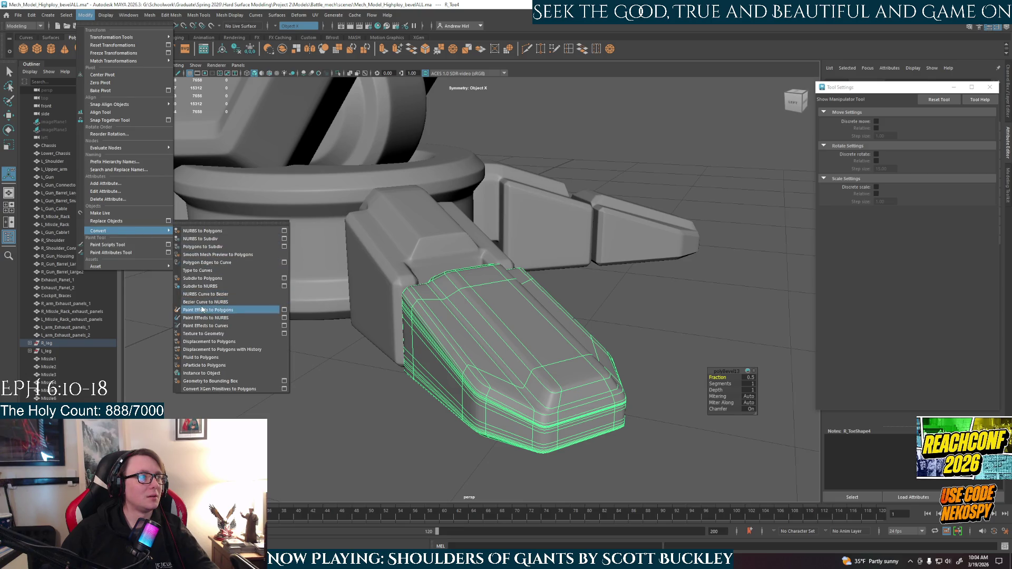
{"action": "left_click", "coordinate": [222, 255]}
{"action": "left_click", "coordinate": [598, 331]}
{"action": "scroll", "coordinate": [585, 336], "scroll_direction": "down", "scroll_amount": 4}
{"action": "scroll", "coordinate": [572, 342], "scroll_direction": "down", "scroll_amount": 4}
{"action": "mouse_move", "coordinate": [573, 343]}
{"action": "left_mouse_down", "text": "alt"}
{"action": "mouse_move", "coordinate": [479, 409]}
{"action": "mouse_move", "coordinate": [432, 419]}
{"action": "left_mouse_up", "text": "alt"}
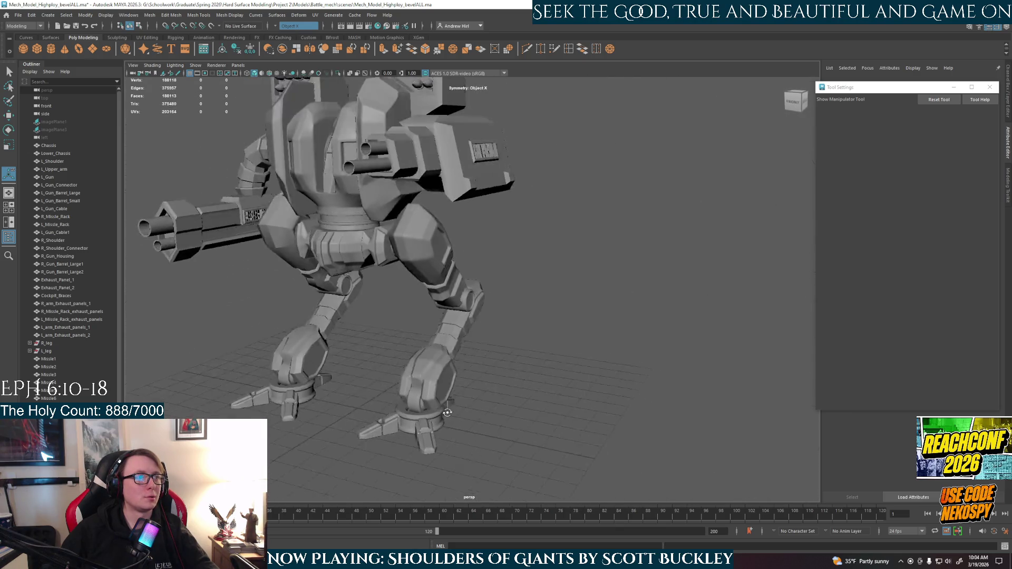
{"action": "scroll", "coordinate": [432, 420], "scroll_direction": "up", "scroll_amount": 5}
{"action": "scroll", "coordinate": [491, 327], "scroll_direction": "down", "scroll_amount": 3}
{"action": "scroll", "coordinate": [486, 330], "scroll_direction": "down", "scroll_amount": 3}
{"action": "scroll", "coordinate": [482, 327], "scroll_direction": "down", "scroll_amount": 2}
{"action": "left_click_drag", "start_coordinate": [481, 328], "coordinate": [531, 342], "text": "alt"}
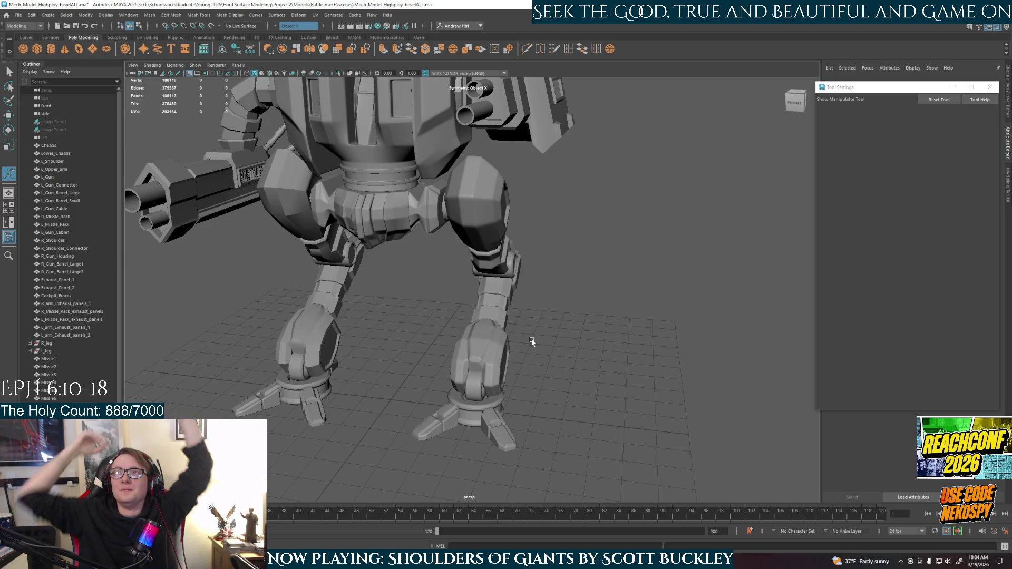
{"action": "scroll", "coordinate": [484, 373], "scroll_direction": "up", "scroll_amount": 3}
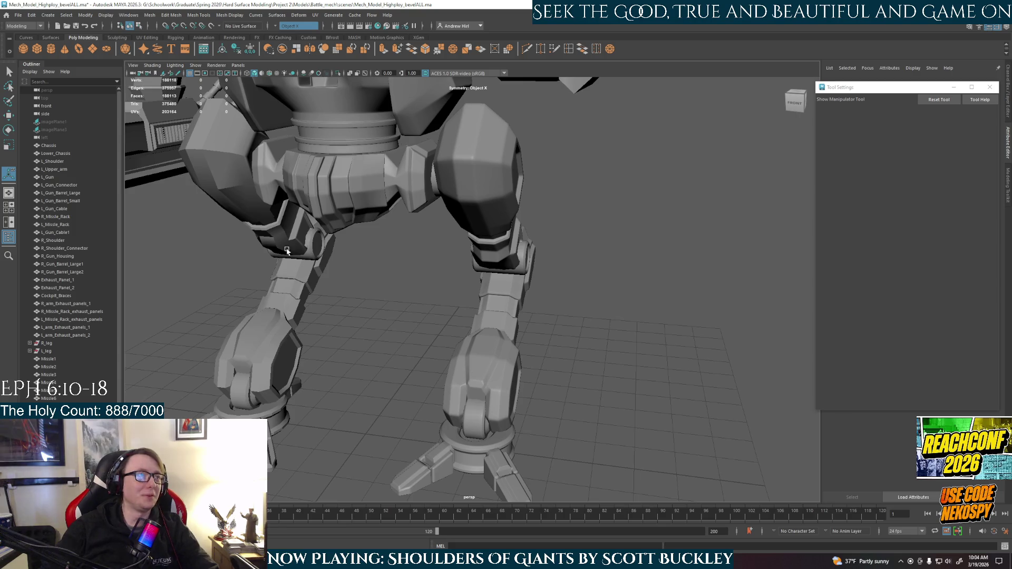
{"action": "left_click", "coordinate": [332, 197]}
{"action": "scroll", "coordinate": [332, 237], "scroll_direction": "down", "scroll_amount": 5}
{"action": "left_click", "coordinate": [409, 191]}
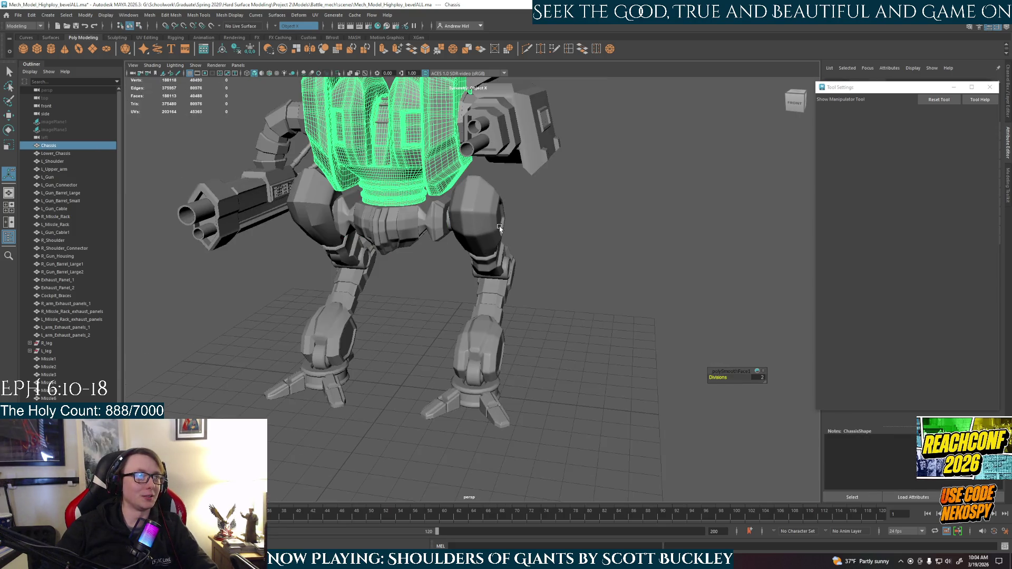
Select the right knee joint and toggle its smooth mesh preview off and on
{"action": "left_click", "coordinate": [498, 261]}
{"action": "left_click", "coordinate": [501, 288]}
{"action": "left_click", "coordinate": [507, 277]}
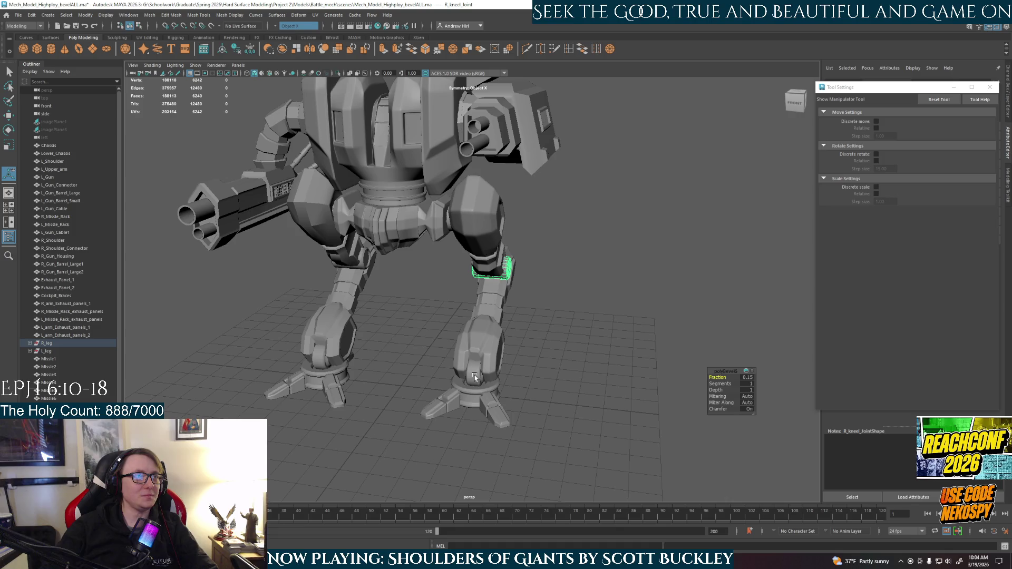
{"action": "left_click_drag", "start_coordinate": [532, 357], "coordinate": [492, 348], "text": "alt"}
{"action": "scroll", "coordinate": [448, 391], "scroll_direction": "up", "scroll_amount": 3}
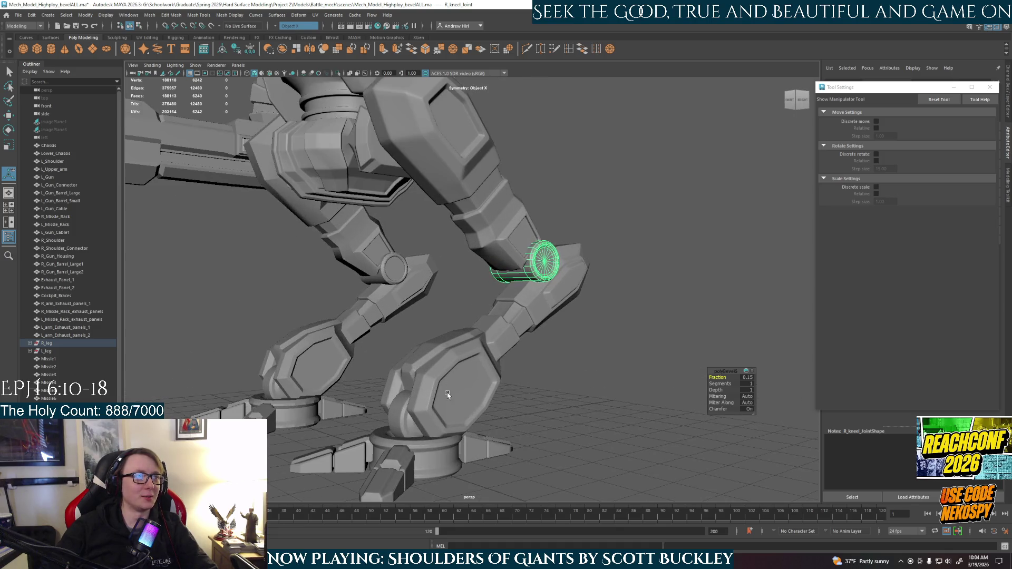
{"action": "key", "text": "1"}
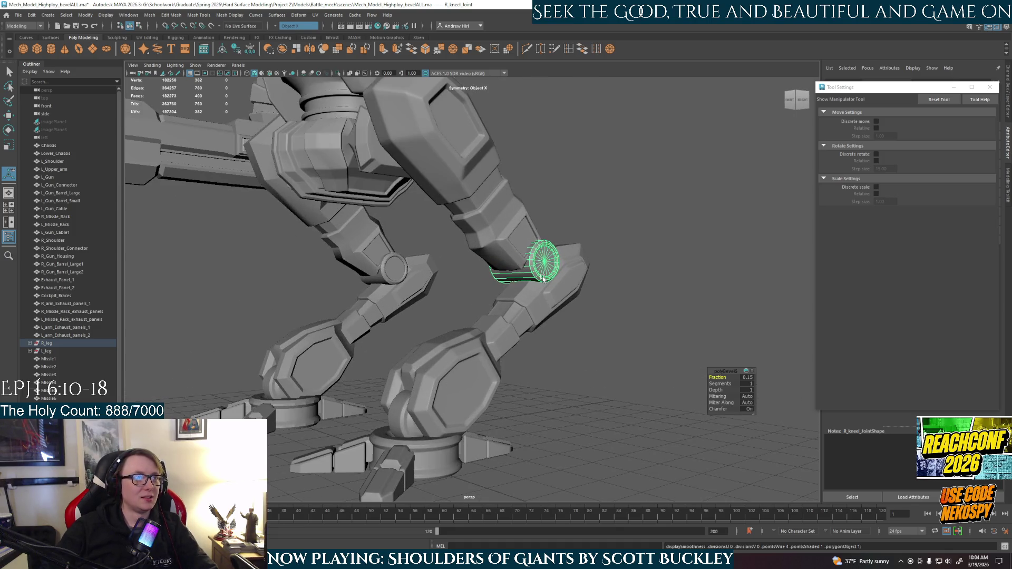
{"action": "key", "text": "3"}
Convert the knee joint's smooth mesh preview to polygons and clear the selection
{"action": "left_click", "coordinate": [86, 14]}
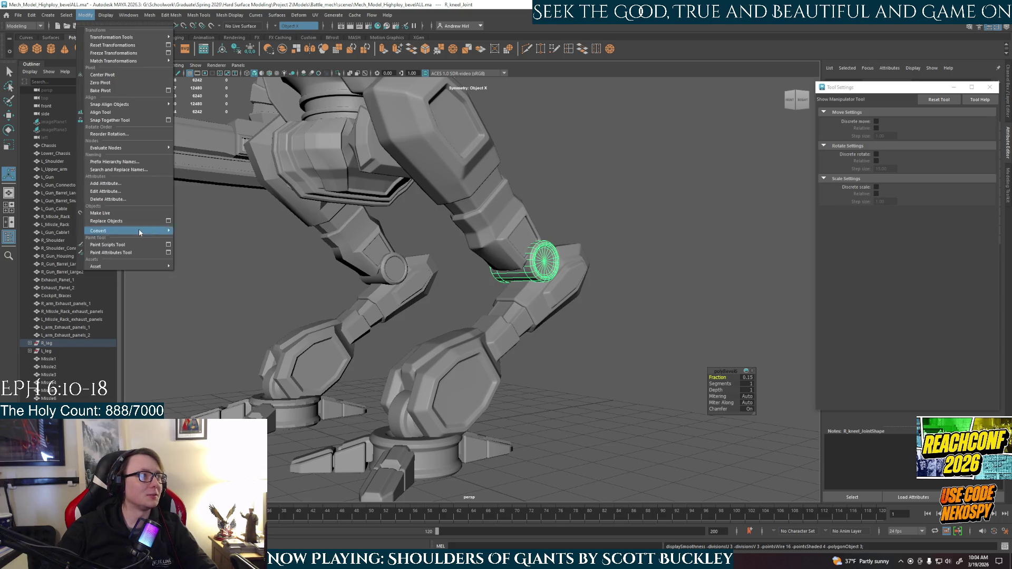
{"action": "mouse_move", "coordinate": [127, 229]}
{"action": "left_click", "coordinate": [232, 255]}
{"action": "left_click", "coordinate": [625, 355]}
{"action": "mouse_move", "coordinate": [599, 373]}
{"action": "left_mouse_down", "text": "alt"}
{"action": "mouse_move", "coordinate": [522, 248]}
{"action": "mouse_move", "coordinate": [409, 320]}
{"action": "left_mouse_up", "text": "alt"}
{"action": "left_click", "coordinate": [499, 261]}
{"action": "left_click", "coordinate": [409, 320]}
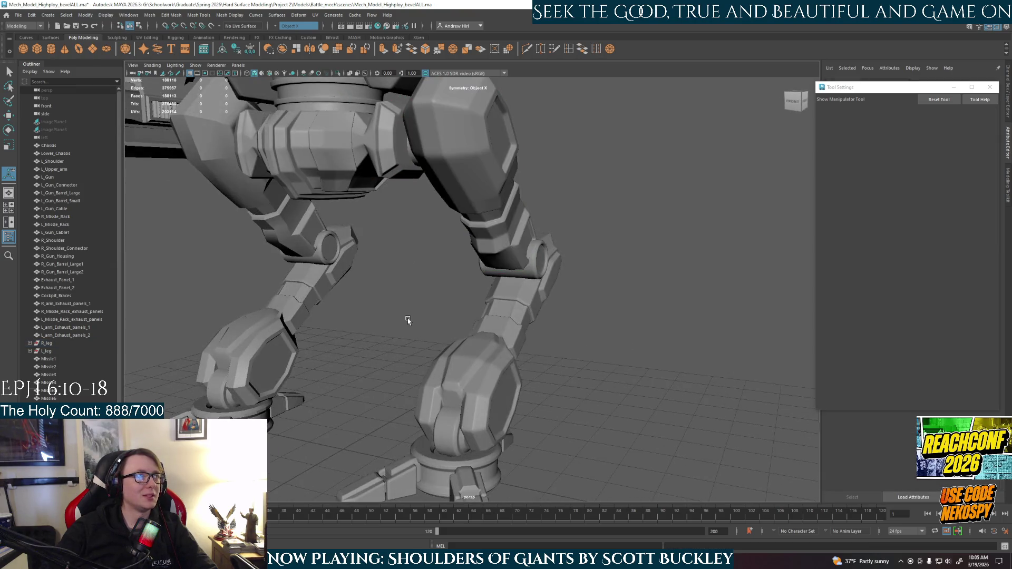
{"action": "scroll", "coordinate": [409, 320], "scroll_direction": "down", "scroll_amount": 3}
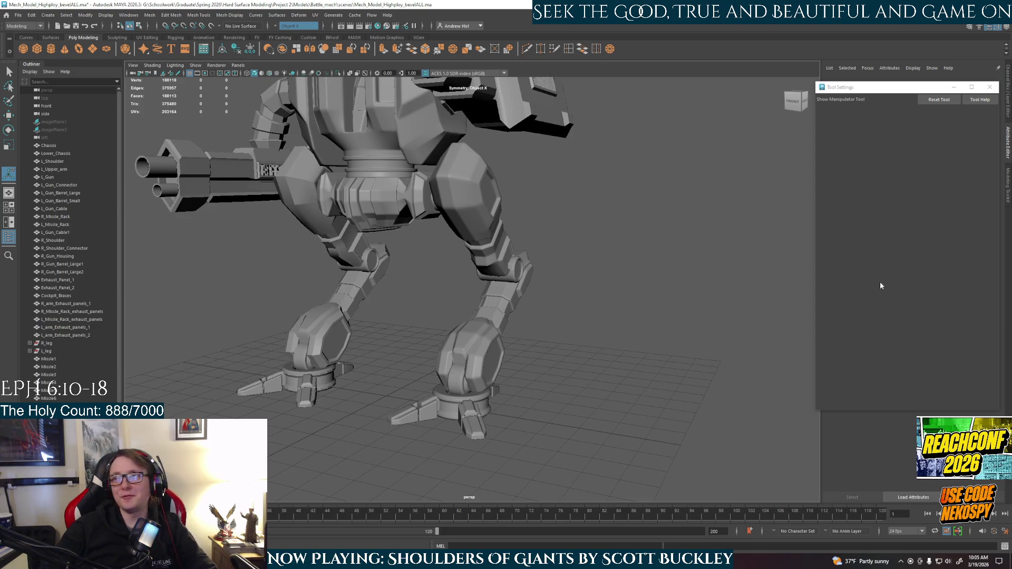
{"action": "scroll", "coordinate": [677, 429], "scroll_direction": "up", "scroll_amount": 5}
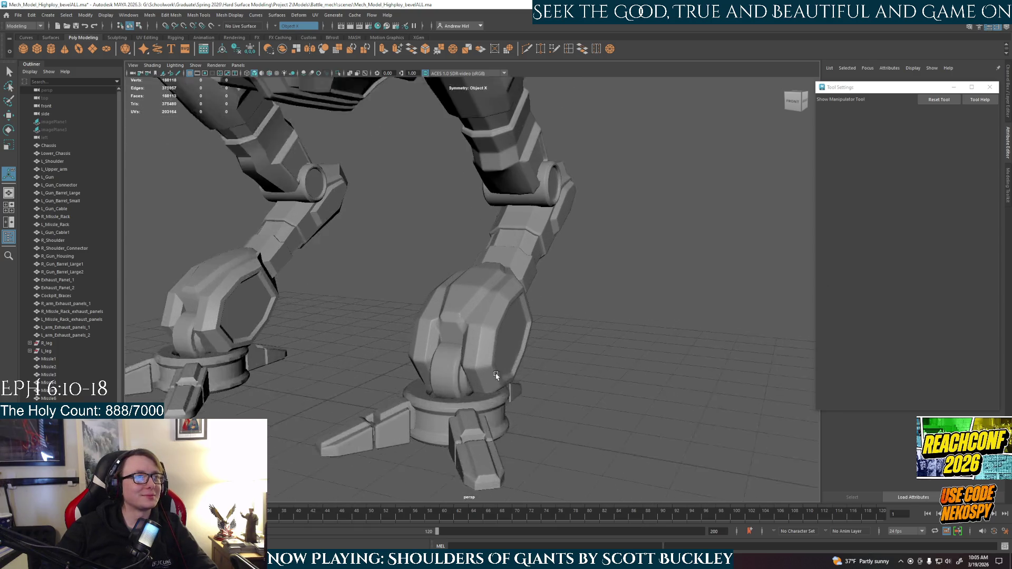
Inspect the small toe piece beside the base ring from several angles and bring up the File menu
{"action": "mouse_move", "coordinate": [677, 429]}
{"action": "left_mouse_down", "text": "alt"}
{"action": "mouse_move", "coordinate": [512, 373]}
{"action": "mouse_move", "coordinate": [551, 348]}
{"action": "mouse_move", "coordinate": [529, 368]}
{"action": "mouse_move", "coordinate": [478, 373]}
{"action": "mouse_move", "coordinate": [439, 359]}
{"action": "left_mouse_up", "text": "alt"}
{"action": "scroll", "coordinate": [512, 374], "scroll_direction": "up", "scroll_amount": 2}
{"action": "left_click", "coordinate": [530, 375]}
{"action": "scroll", "coordinate": [551, 348], "scroll_direction": "down", "scroll_amount": 3}
{"action": "scroll", "coordinate": [530, 367], "scroll_direction": "up", "scroll_amount": 2}
{"action": "scroll", "coordinate": [568, 369], "scroll_direction": "up", "scroll_amount": 2}
{"action": "scroll", "coordinate": [568, 370], "scroll_direction": "down", "scroll_amount": 2}
{"action": "scroll", "coordinate": [474, 371], "scroll_direction": "down", "scroll_amount": 3}
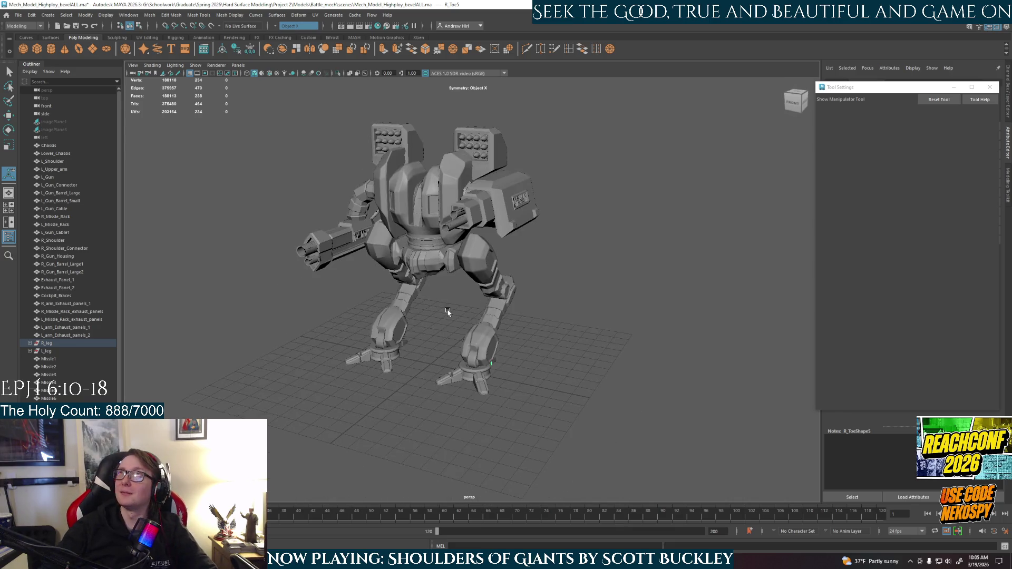
{"action": "mouse_move", "coordinate": [507, 320]}
{"action": "left_mouse_down", "text": "alt"}
{"action": "mouse_move", "coordinate": [518, 321]}
{"action": "mouse_move", "coordinate": [476, 308]}
{"action": "left_mouse_up", "text": "alt"}
{"action": "scroll", "coordinate": [513, 320], "scroll_direction": "up", "scroll_amount": 3}
{"action": "scroll", "coordinate": [519, 321], "scroll_direction": "down", "scroll_amount": 3}
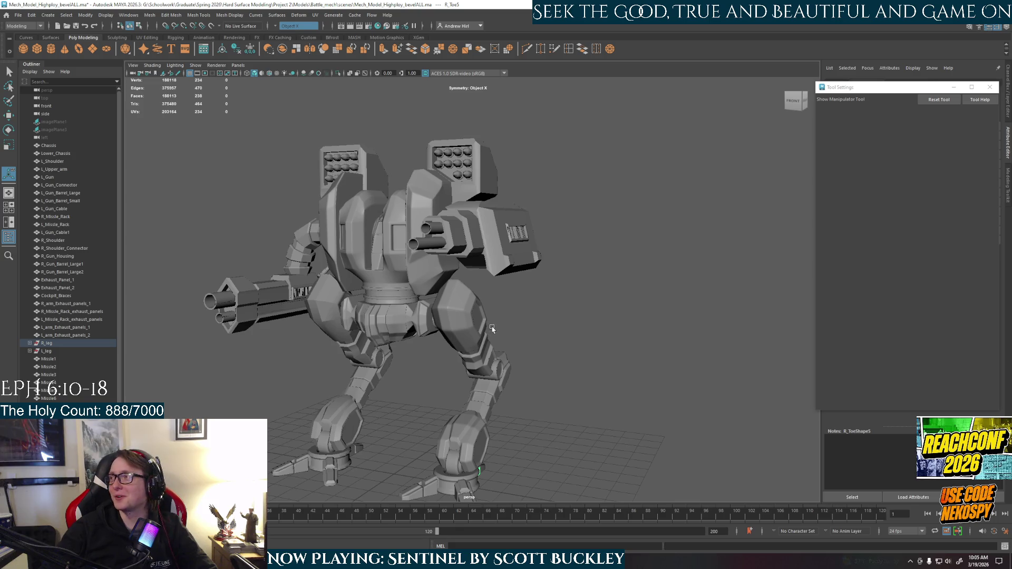
{"action": "scroll", "coordinate": [495, 343], "scroll_direction": "up", "scroll_amount": 3}
{"action": "scroll", "coordinate": [406, 388], "scroll_direction": "up", "scroll_amount": 3}
{"action": "scroll", "coordinate": [406, 388], "scroll_direction": "up", "scroll_amount": 5}
{"action": "left_click_drag", "start_coordinate": [406, 388], "coordinate": [536, 361], "text": "alt"}
{"action": "scroll", "coordinate": [466, 383], "scroll_direction": "down", "scroll_amount": 5}
{"action": "scroll", "coordinate": [535, 361], "scroll_direction": "up", "scroll_amount": 3}
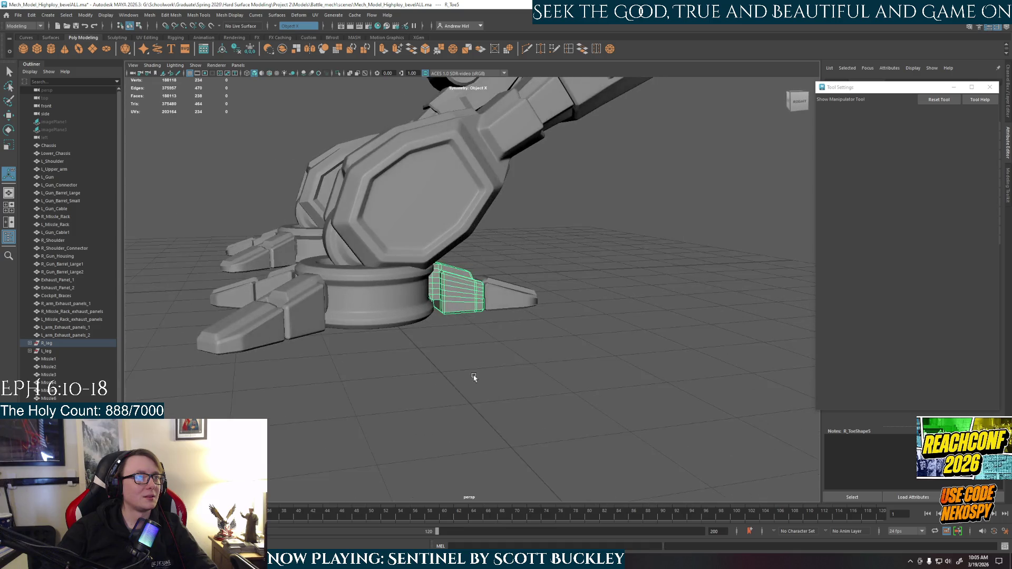
{"action": "scroll", "coordinate": [469, 342], "scroll_direction": "up", "scroll_amount": 3}
{"action": "left_click_drag", "start_coordinate": [468, 341], "coordinate": [421, 342], "text": "alt"}
{"action": "scroll", "coordinate": [421, 342], "scroll_direction": "up", "scroll_amount": 3}
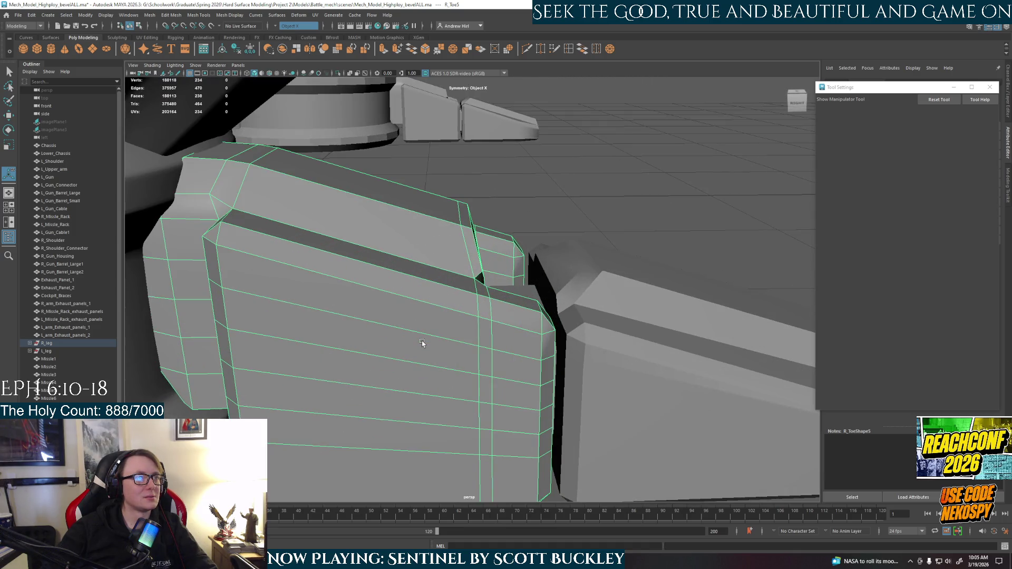
{"action": "scroll", "coordinate": [421, 342], "scroll_direction": "down", "scroll_amount": 2}
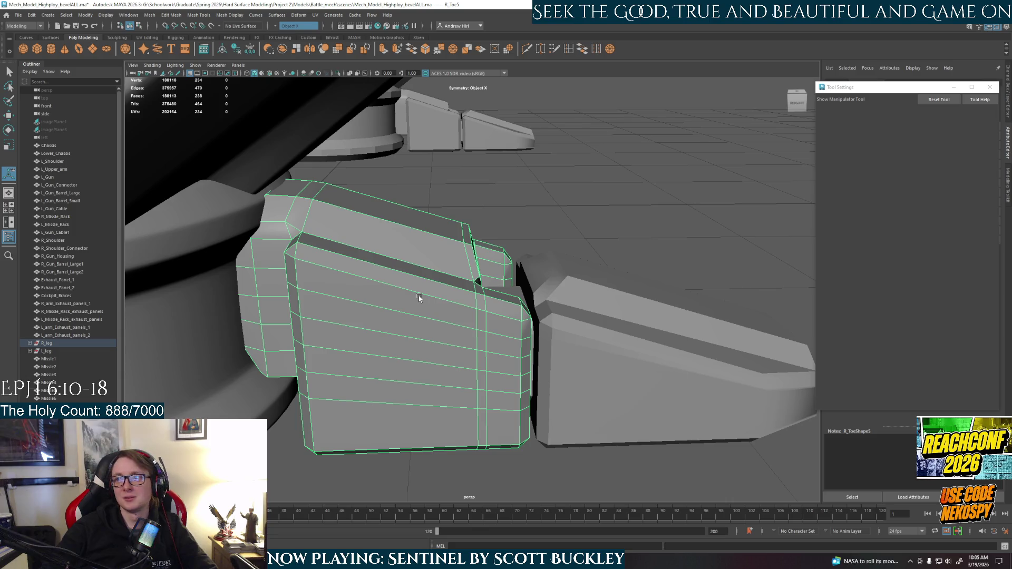
{"action": "scroll", "coordinate": [418, 296], "scroll_direction": "down", "scroll_amount": 2}
{"action": "scroll", "coordinate": [419, 295], "scroll_direction": "down", "scroll_amount": 3}
{"action": "scroll", "coordinate": [418, 295], "scroll_direction": "down", "scroll_amount": 3}
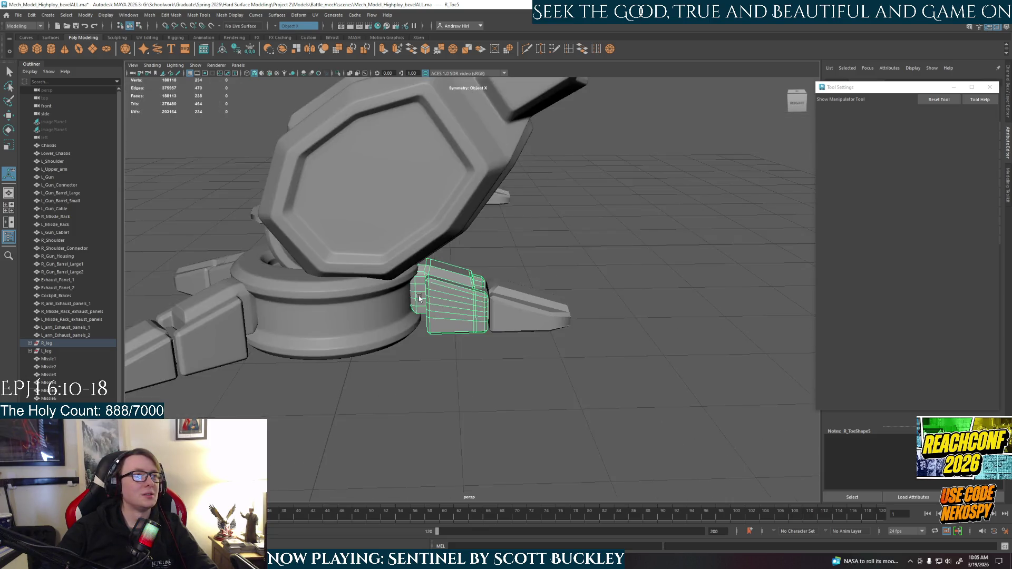
{"action": "scroll", "coordinate": [418, 297], "scroll_direction": "down", "scroll_amount": 2}
{"action": "left_click", "coordinate": [17, 14]}
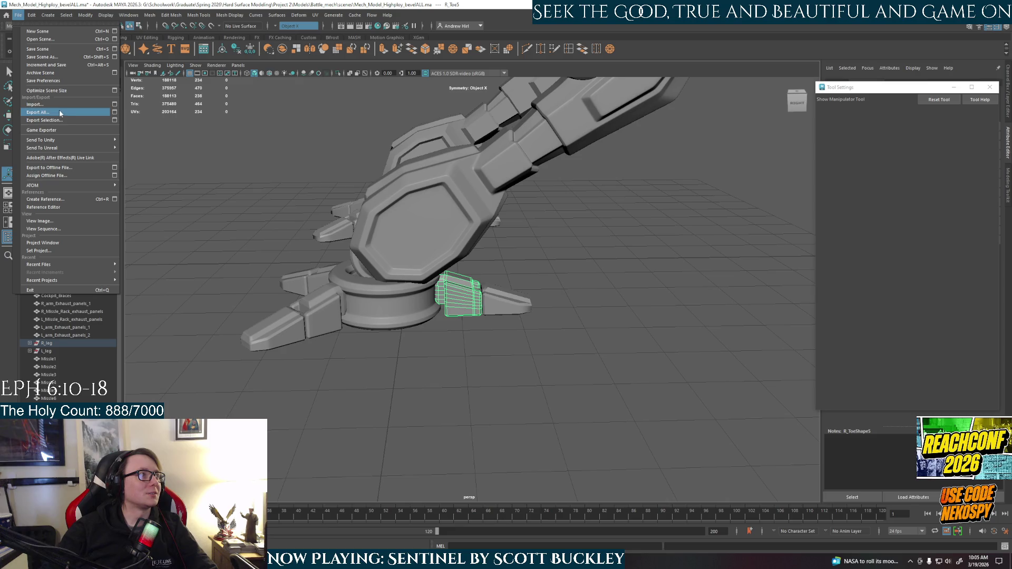
Save the mech scene via File > Save Scene
{"action": "key", "text": "Escape"}
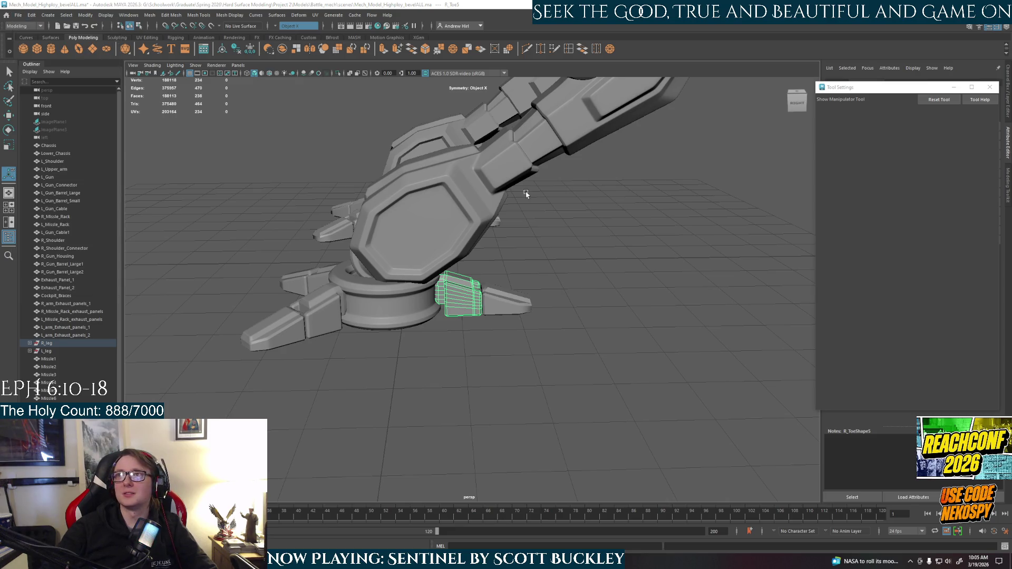
{"action": "left_click", "coordinate": [17, 14]}
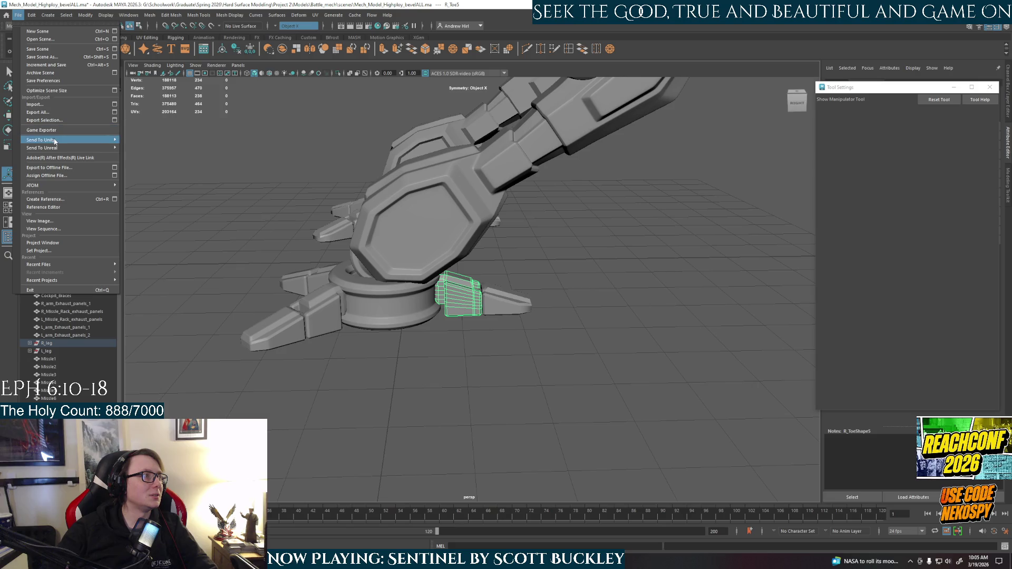
{"action": "left_click", "coordinate": [51, 52]}
{"action": "scroll", "coordinate": [418, 316], "scroll_direction": "down", "scroll_amount": 3}
{"action": "left_click_drag", "start_coordinate": [419, 316], "coordinate": [485, 311], "text": "alt"}
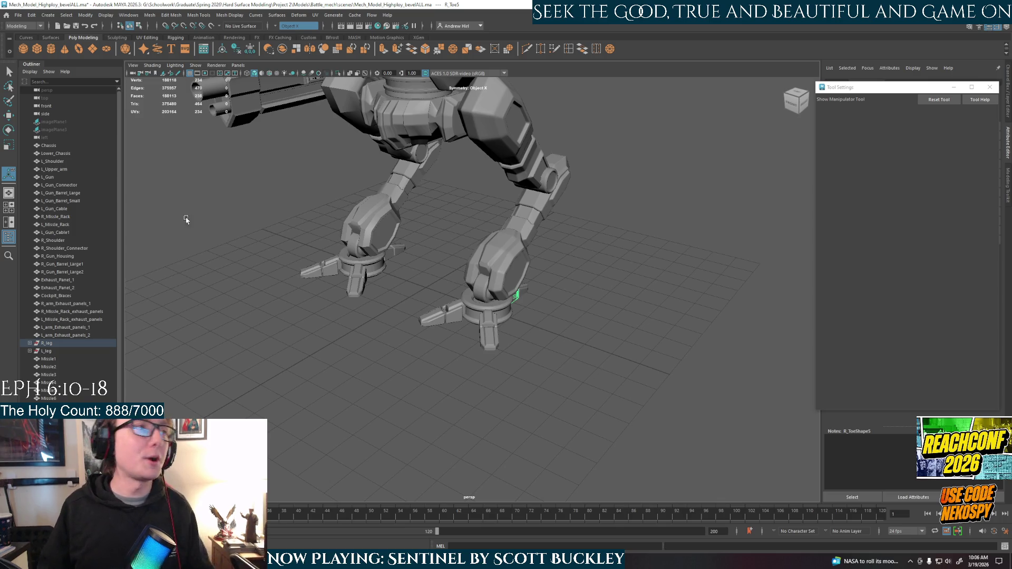
{"action": "left_click_drag", "start_coordinate": [592, 276], "coordinate": [605, 348], "text": "alt"}
{"action": "left_click", "coordinate": [589, 257]}
{"action": "left_click", "coordinate": [563, 207]}
{"action": "scroll", "coordinate": [470, 290], "scroll_direction": "down", "scroll_amount": 5}
{"action": "left_click", "coordinate": [422, 225]}
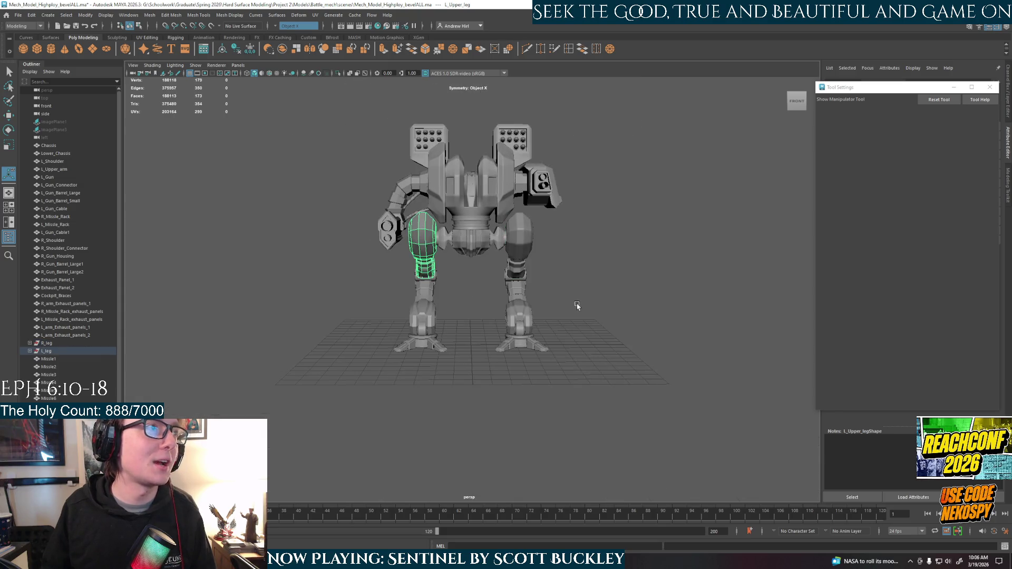
{"action": "left_click_drag", "start_coordinate": [577, 306], "coordinate": [395, 305], "text": "alt"}
{"action": "scroll", "coordinate": [492, 454], "scroll_direction": "up", "scroll_amount": 5}
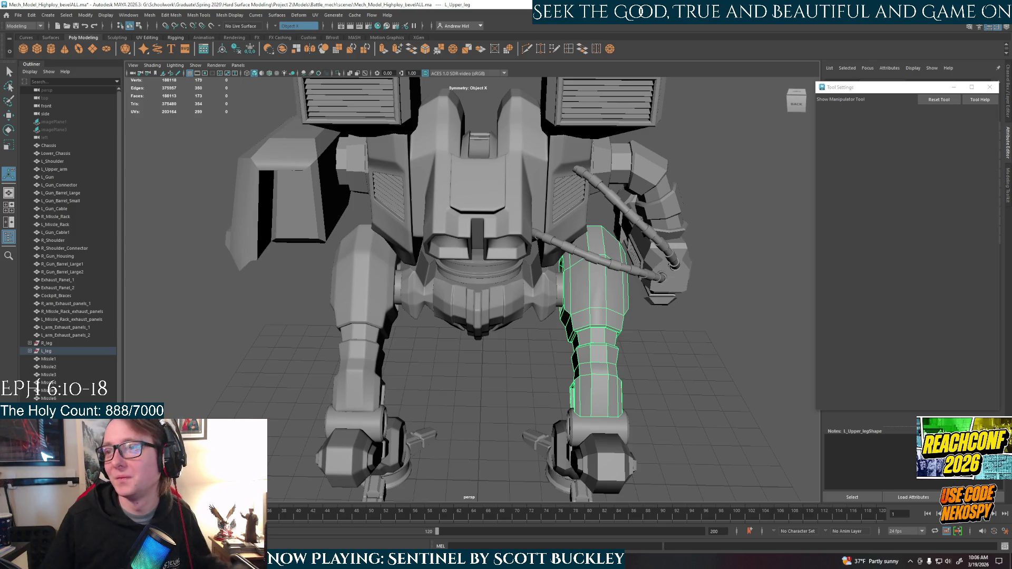
{"action": "mouse_move", "coordinate": [578, 415]}
{"action": "left_mouse_down", "text": "alt"}
{"action": "mouse_move", "coordinate": [715, 235]}
{"action": "mouse_move", "coordinate": [685, 276]}
{"action": "mouse_move", "coordinate": [690, 358]}
{"action": "left_mouse_up", "text": "alt"}
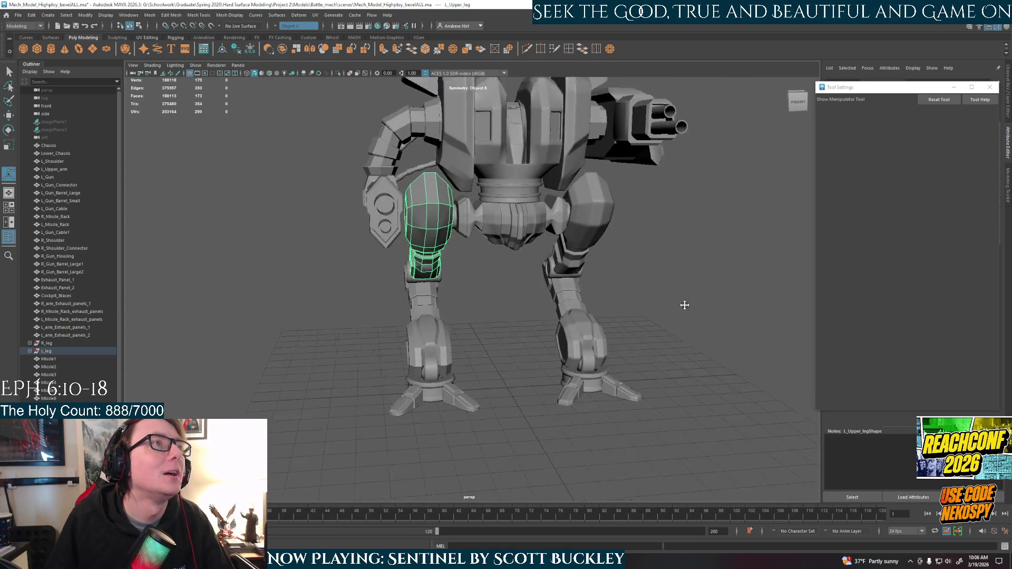
{"action": "left_click", "coordinate": [576, 226]}
{"action": "left_click", "coordinate": [589, 262]}
{"action": "left_click", "coordinate": [521, 278]}
{"action": "left_click", "coordinate": [573, 356]}
{"action": "left_click", "coordinate": [587, 410]}
{"action": "left_click", "coordinate": [624, 348]}
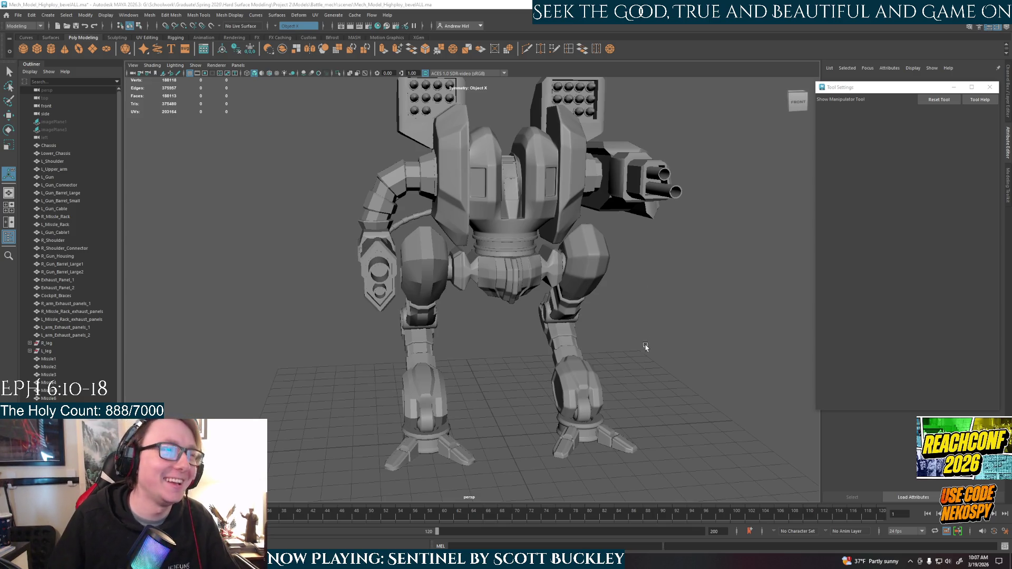
{"action": "mouse_move", "coordinate": [639, 345]}
{"action": "left_mouse_down", "text": "alt"}
{"action": "mouse_move", "coordinate": [622, 323]}
{"action": "mouse_move", "coordinate": [638, 330]}
{"action": "left_mouse_up", "text": "alt"}
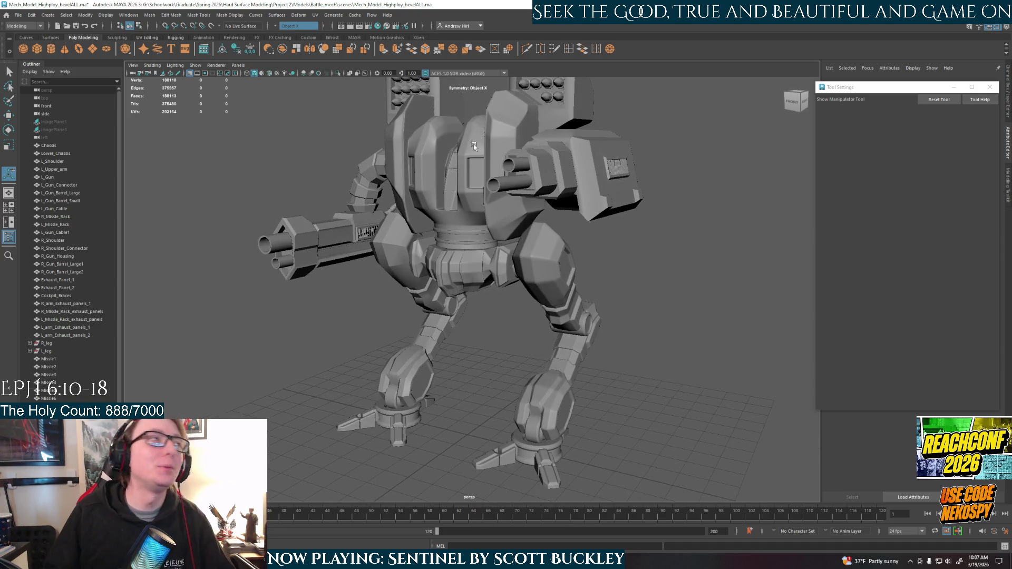